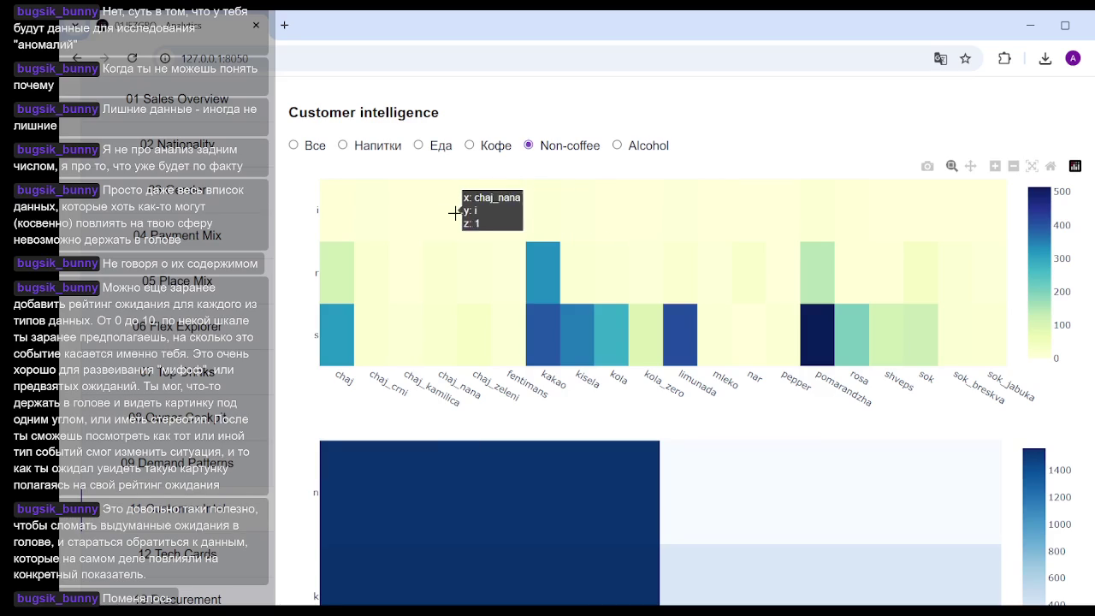
Step: Switch Customer intelligence to Alcohol, then review the budvayzer-to-vino heatmaps and Difference to baseline table
scroll(168, 327, "down", 2)
scroll(168, 328, "up", 3)
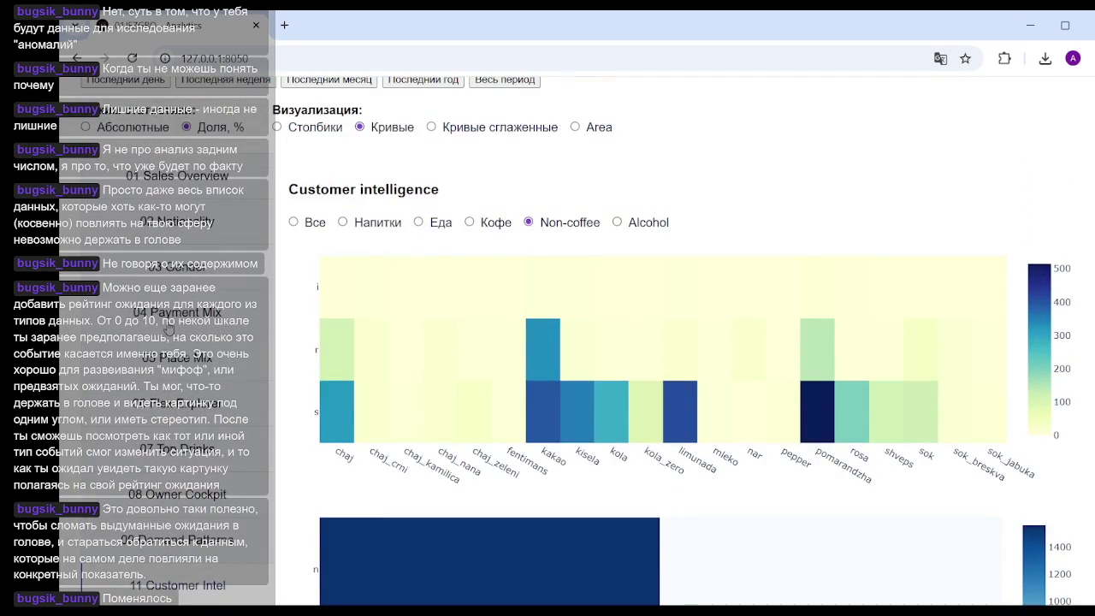
left_click(618, 222)
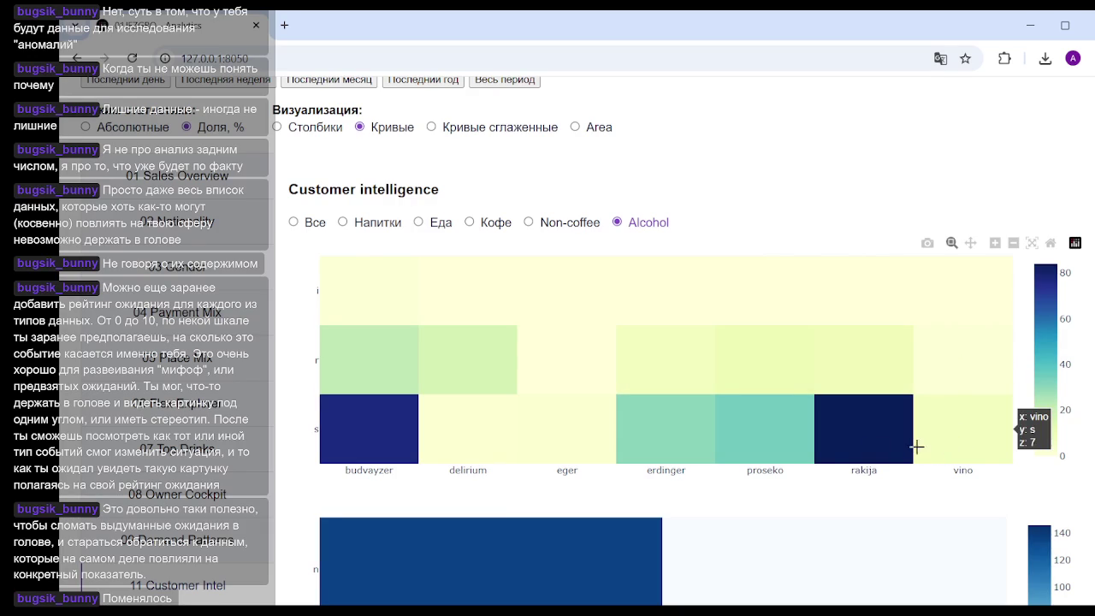
scroll(764, 413, "down", 2)
scroll(764, 413, "down", 5)
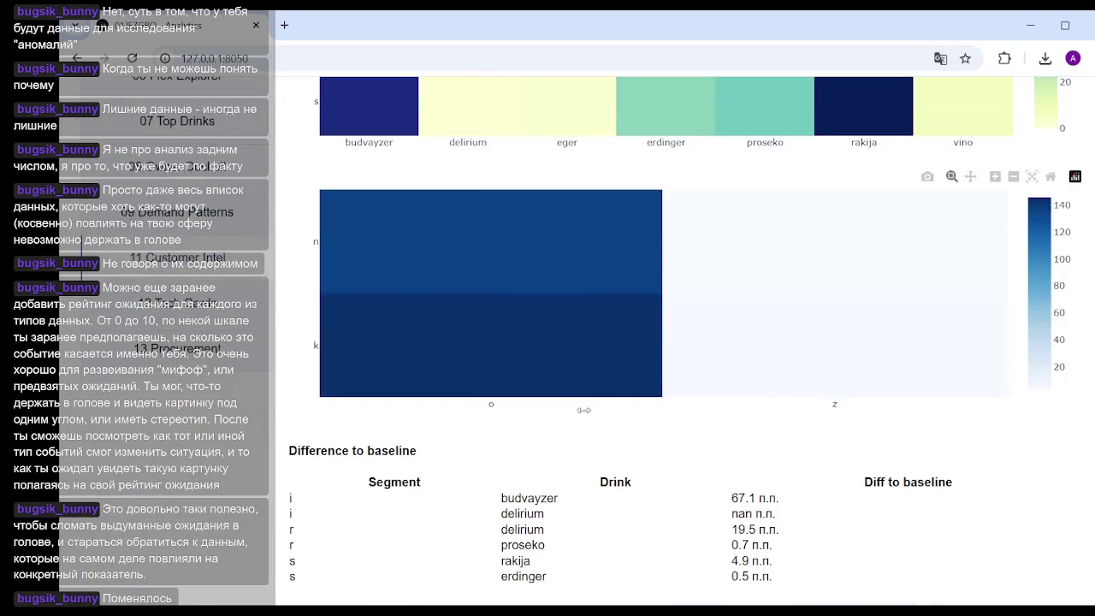
scroll(583, 409, "up", 10)
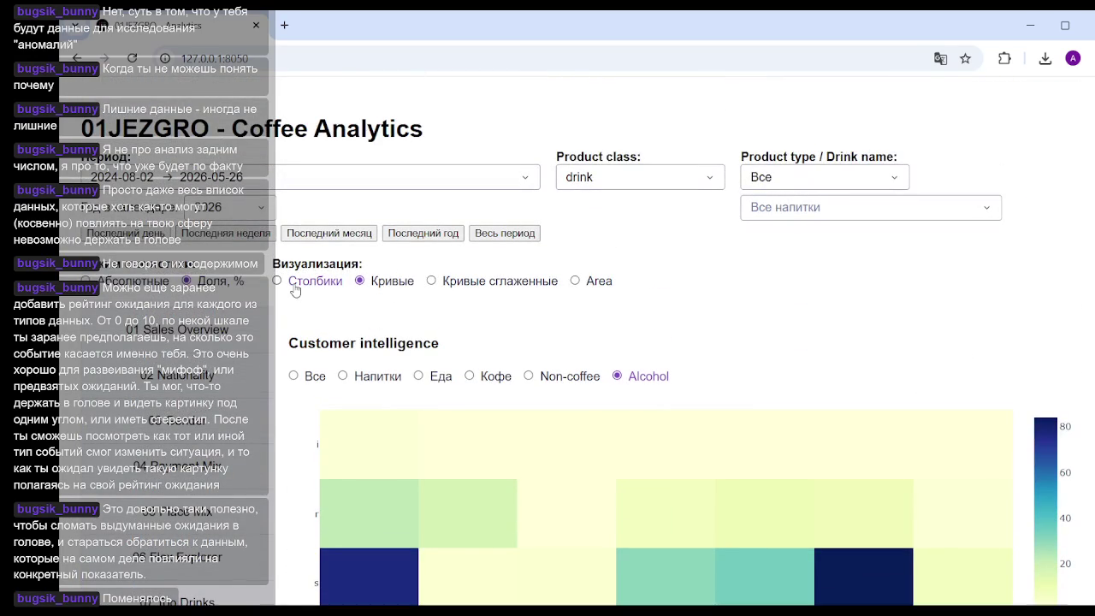
left_click(294, 289)
Step: Open the Gender page and hide the 2025 :: Мужчины (m) line in the Доля продаж chart
left_click(353, 283)
scroll(187, 391, "down", 5)
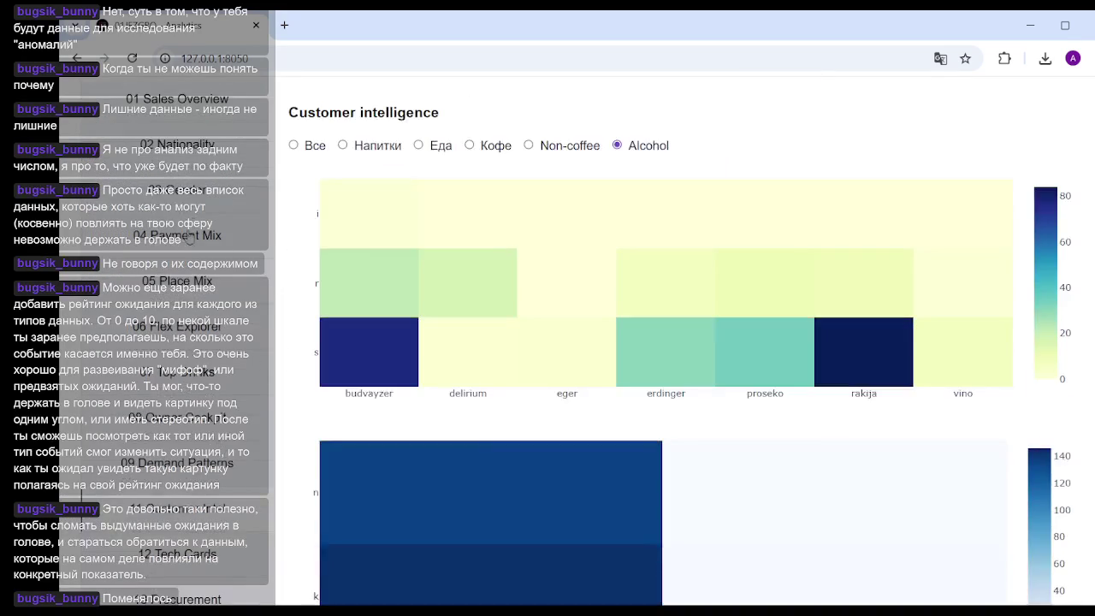
scroll(570, 271, "down", 10)
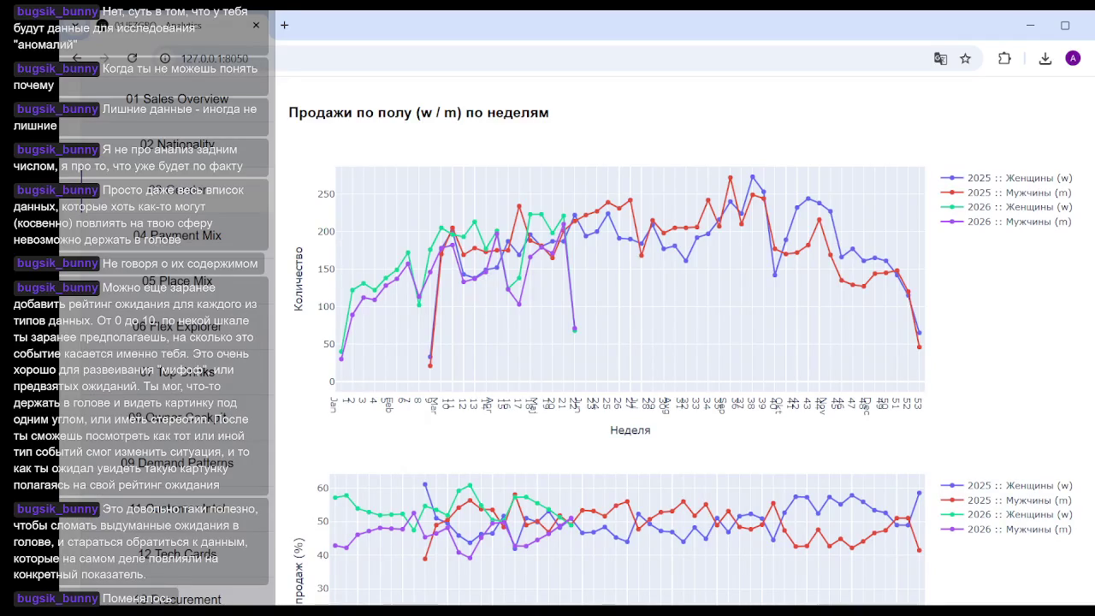
mouse_move(605, 552)
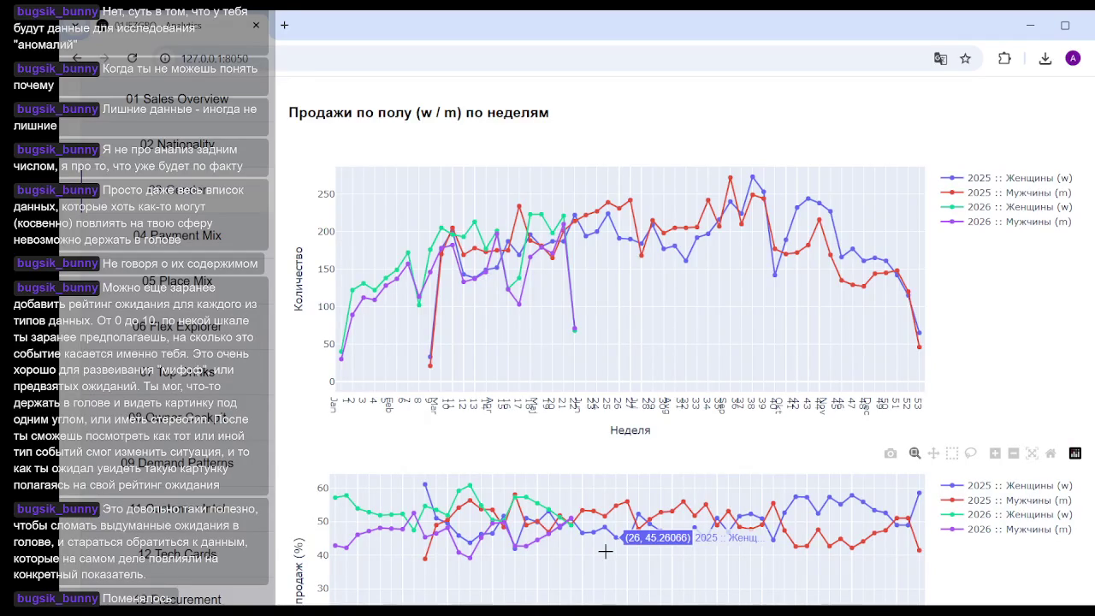
scroll(746, 339, "down", 3)
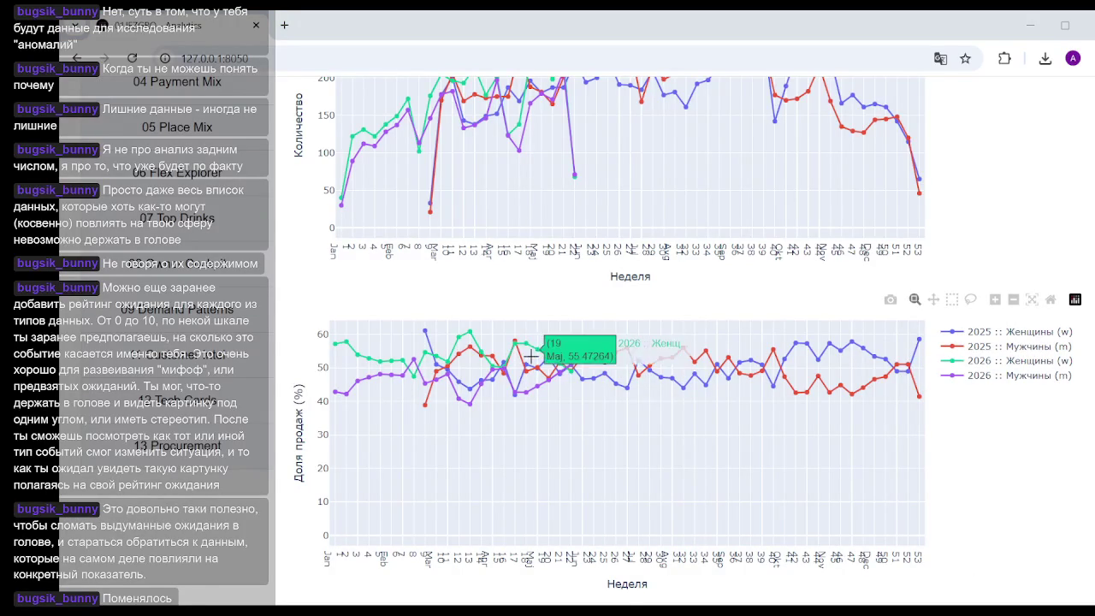
scroll(905, 298, "up", 3)
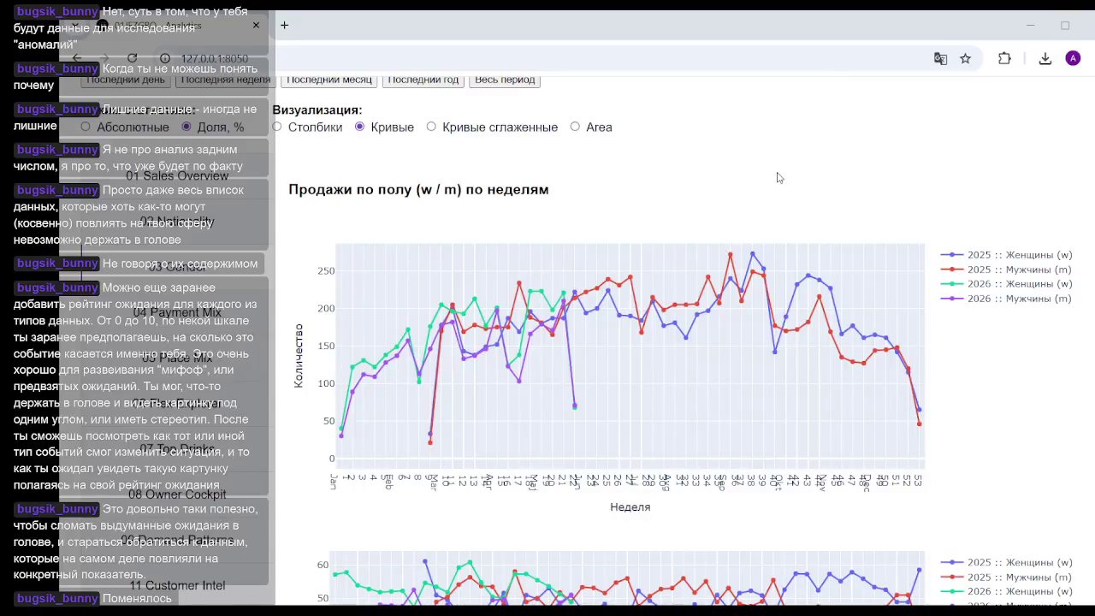
scroll(672, 215, "up", 2)
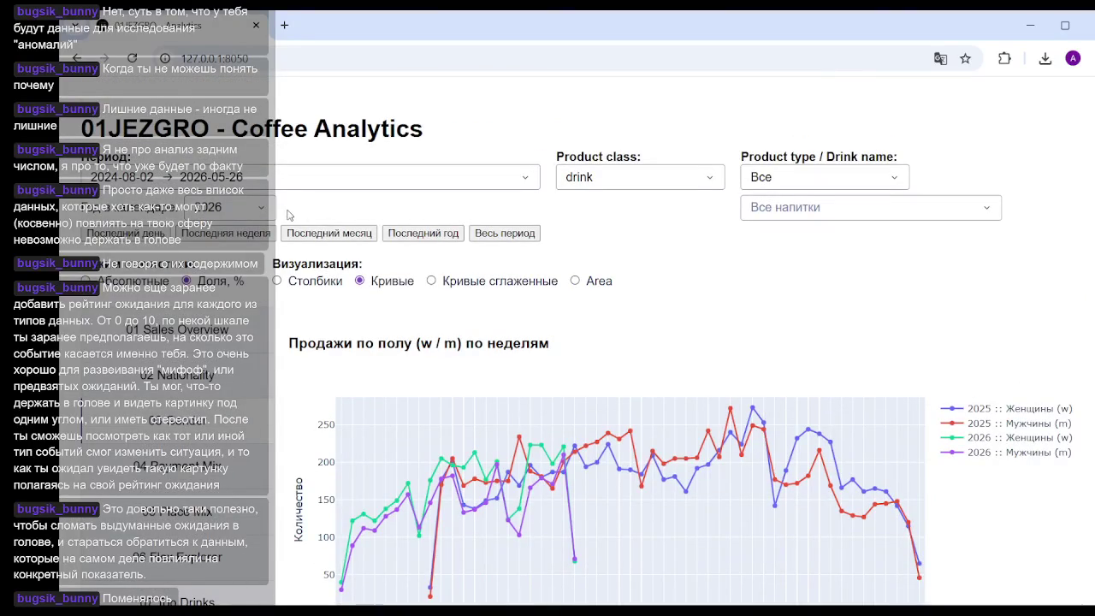
scroll(735, 231, "down", 1)
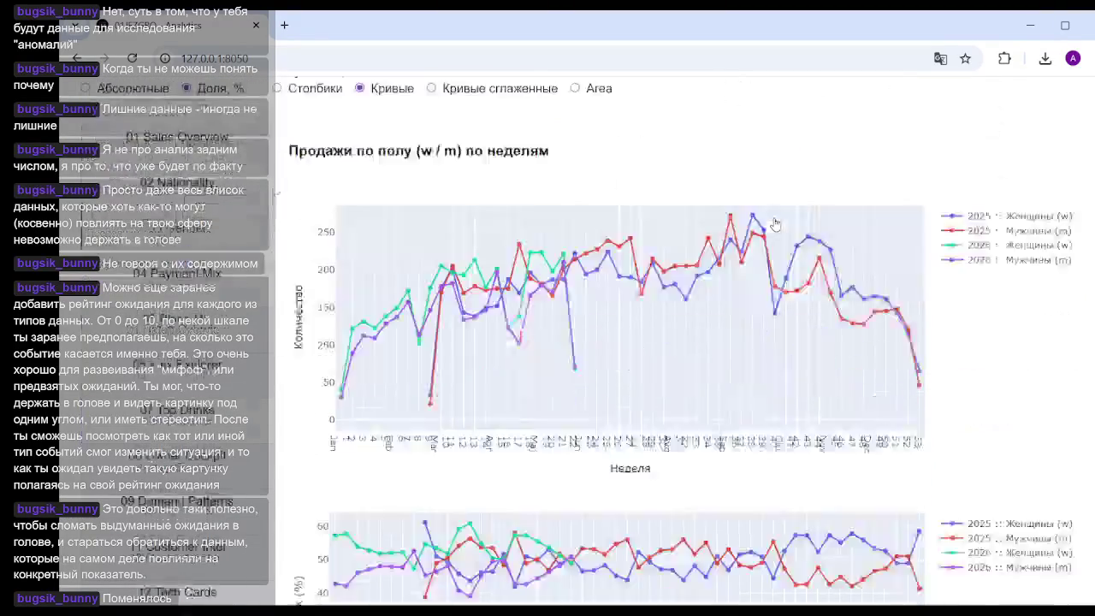
scroll(748, 274, "down", 3)
scroll(761, 314, "down", 1)
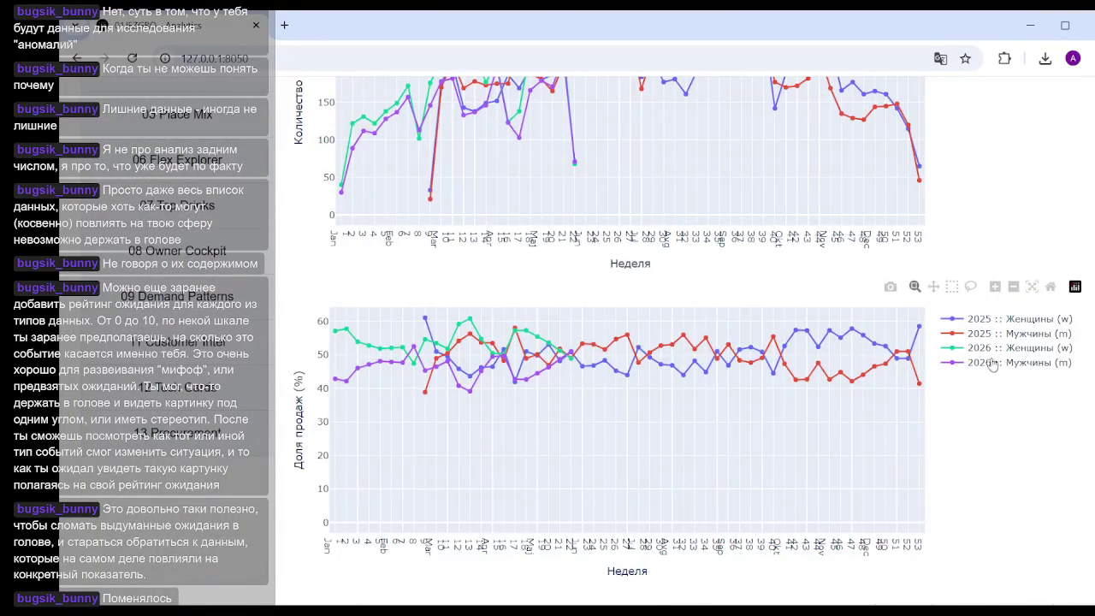
left_click(983, 333)
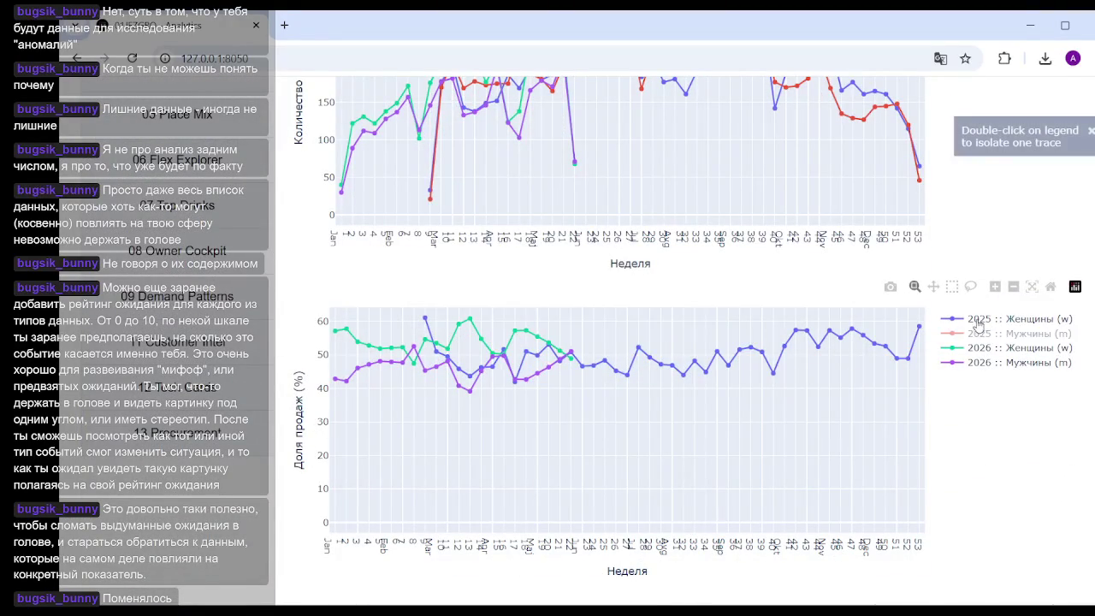
Step: Hide the 2025 :: Женщины (w) share line, then restore the hidden 2025 share lines
left_click(978, 320)
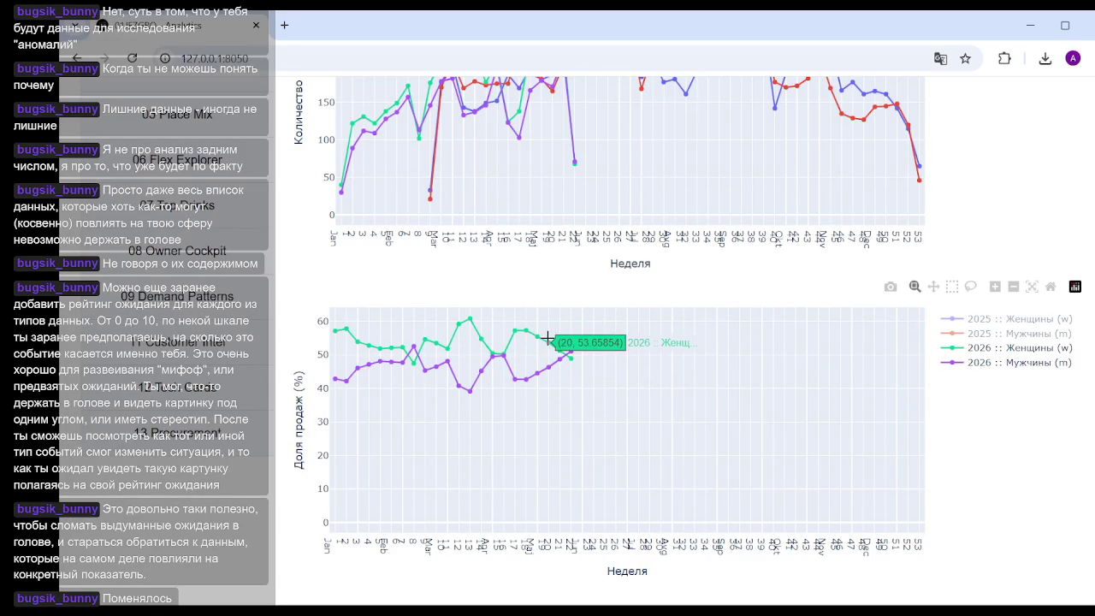
left_click(1014, 338)
scroll(752, 285, "up", 5)
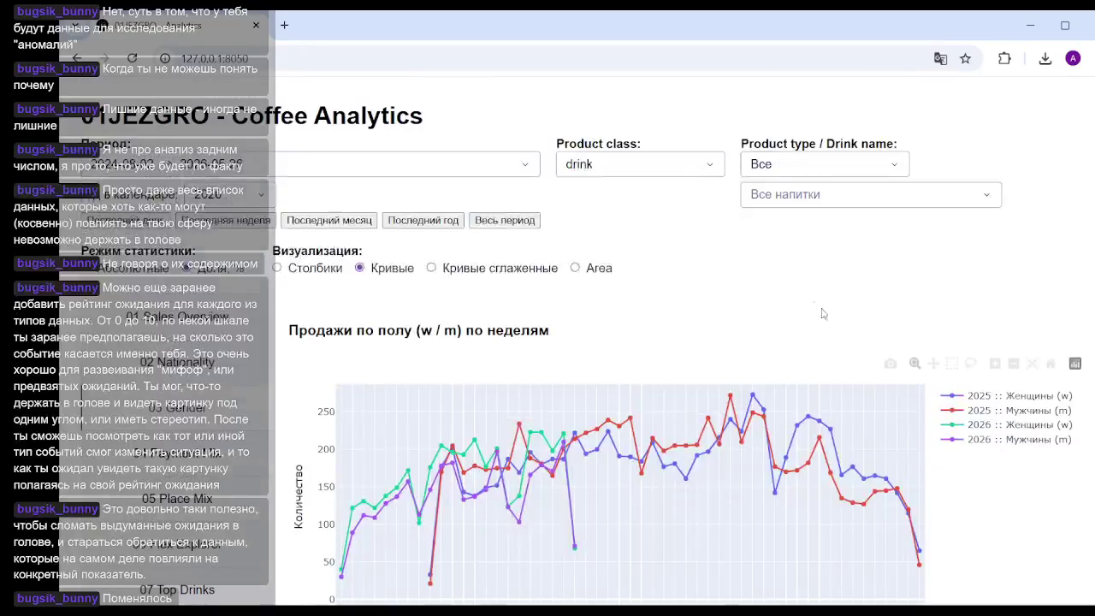
Step: Hide the 2025 :: Мужчины and 2025 :: Женщины lines on the weekly sales chart
left_click(1026, 406)
left_click(1026, 398)
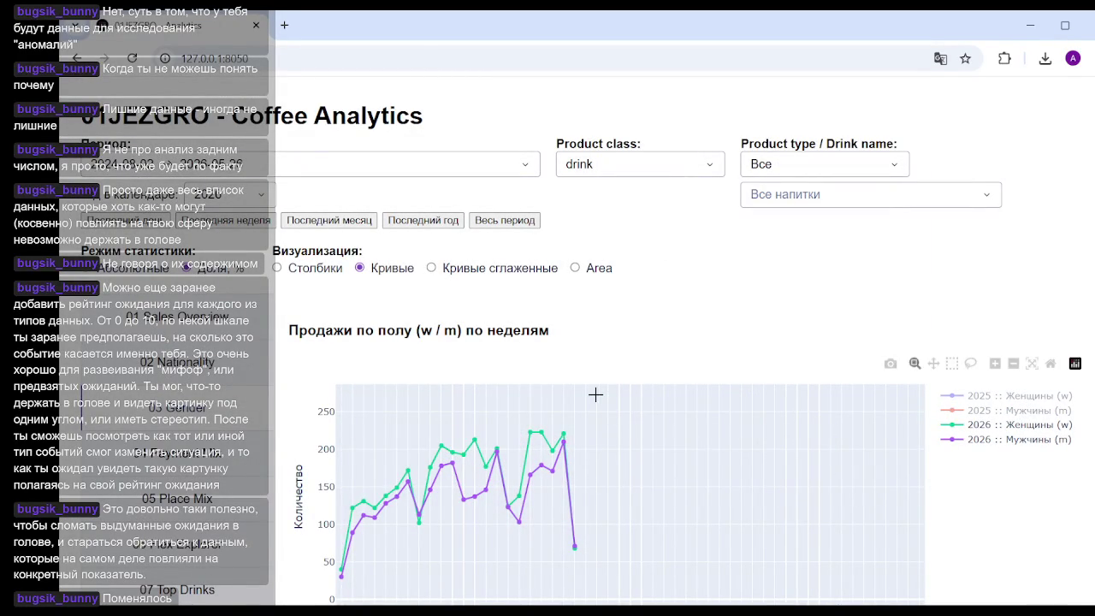
scroll(594, 395, "down", 5)
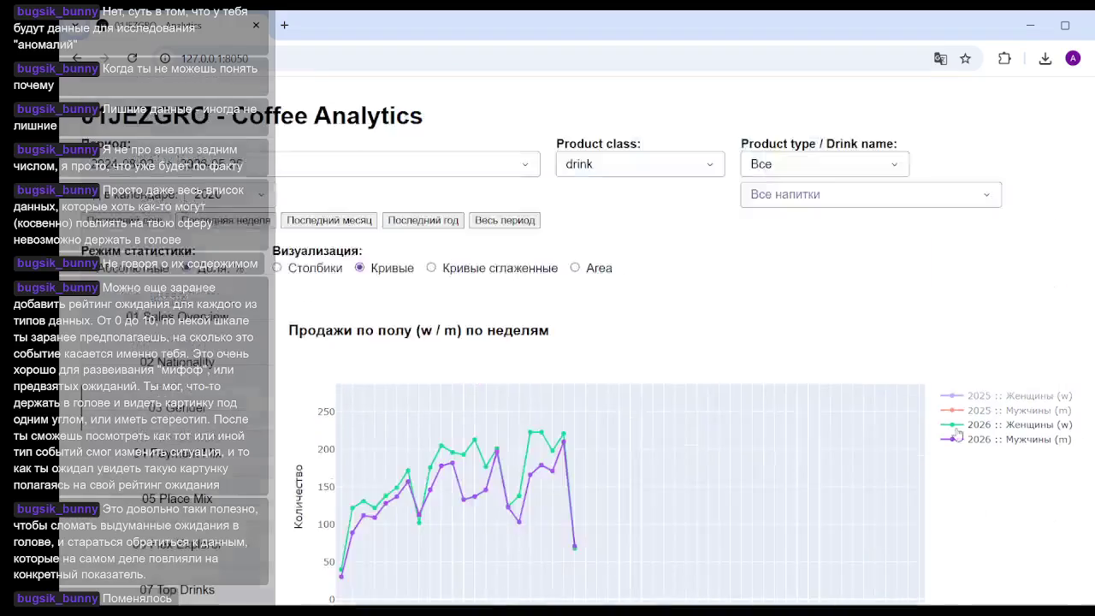
scroll(723, 422, "up", 5)
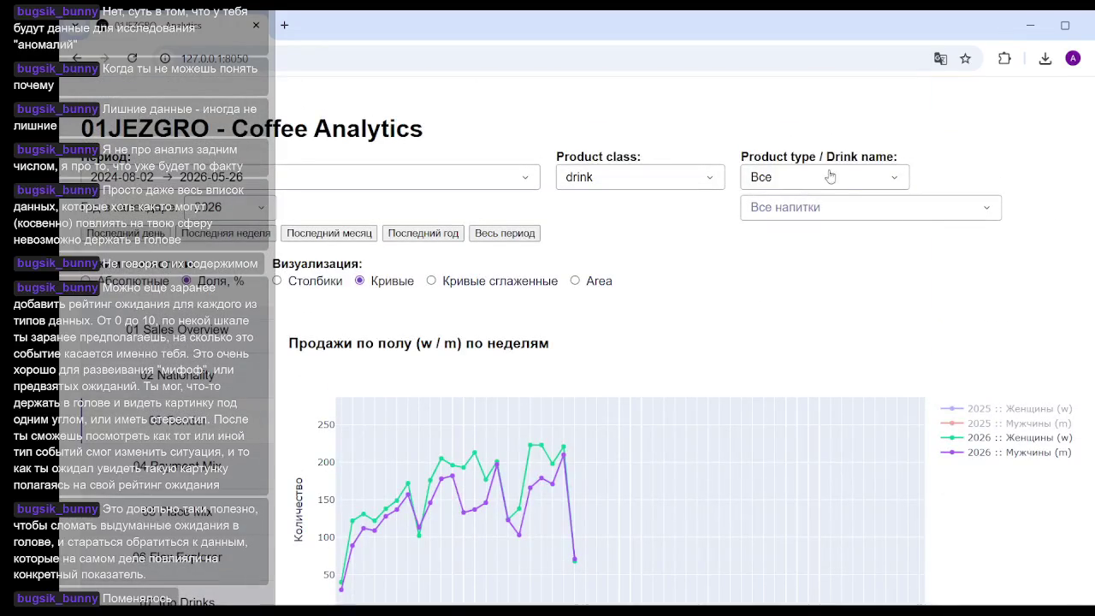
Step: Check the Product type and drink name filter options without changing them
left_click(851, 176)
left_click(705, 208)
left_click(821, 208)
left_click(625, 280)
scroll(819, 319, "down", 4)
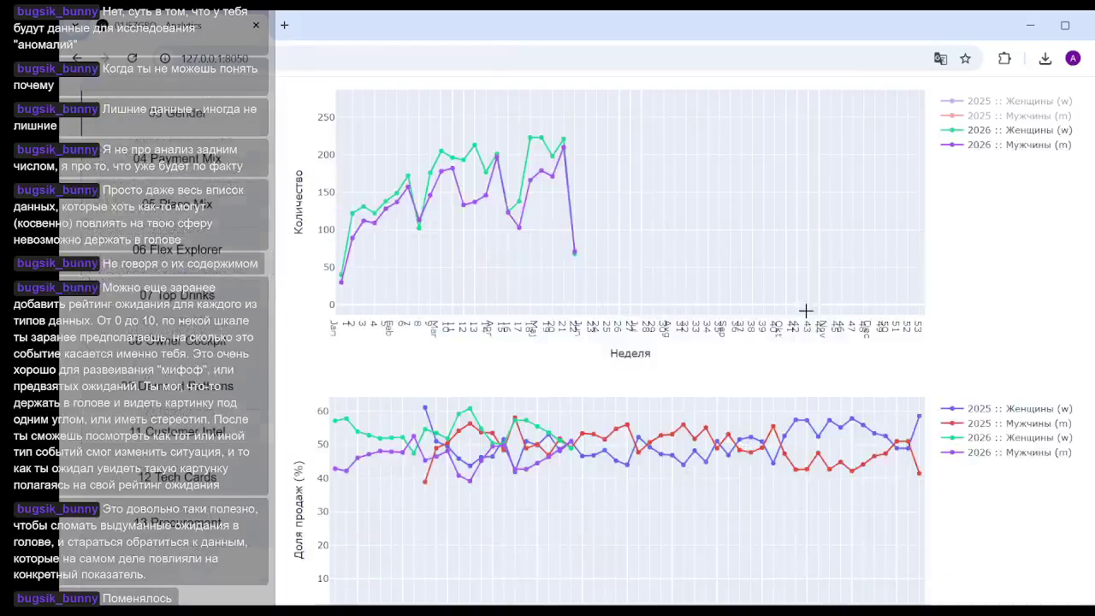
scroll(641, 286, "down", 1)
mouse_move(355, 432)
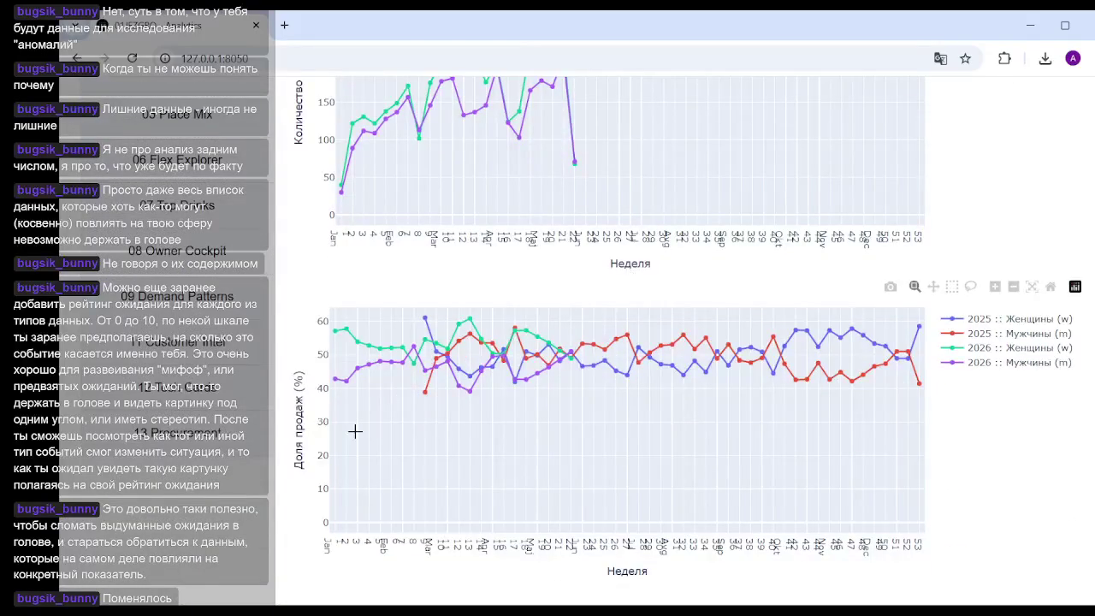
scroll(534, 370, "up", 2)
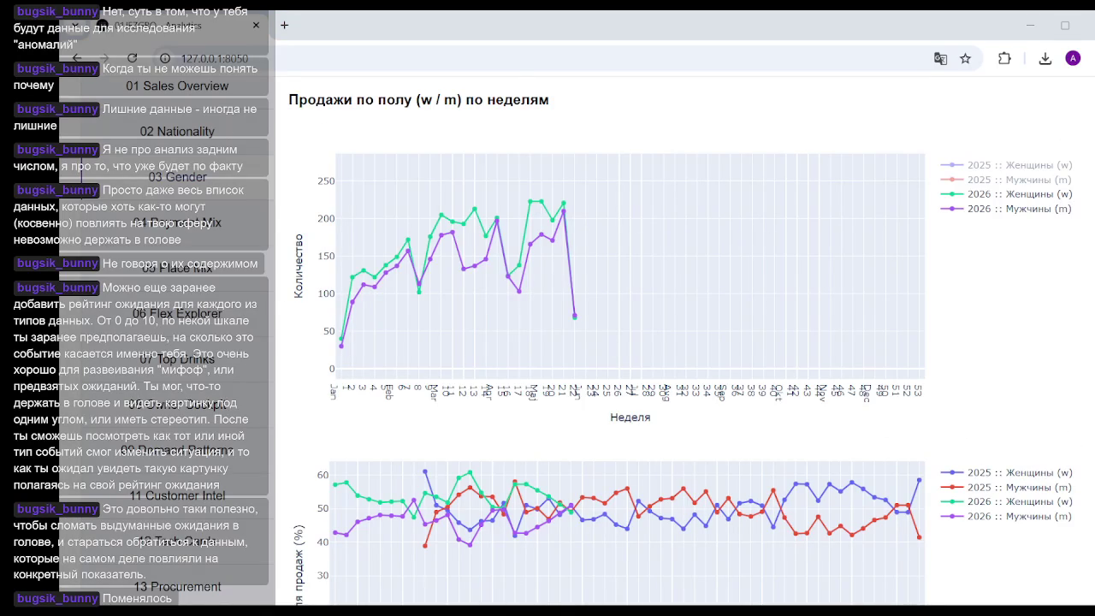
mouse_move(629, 261)
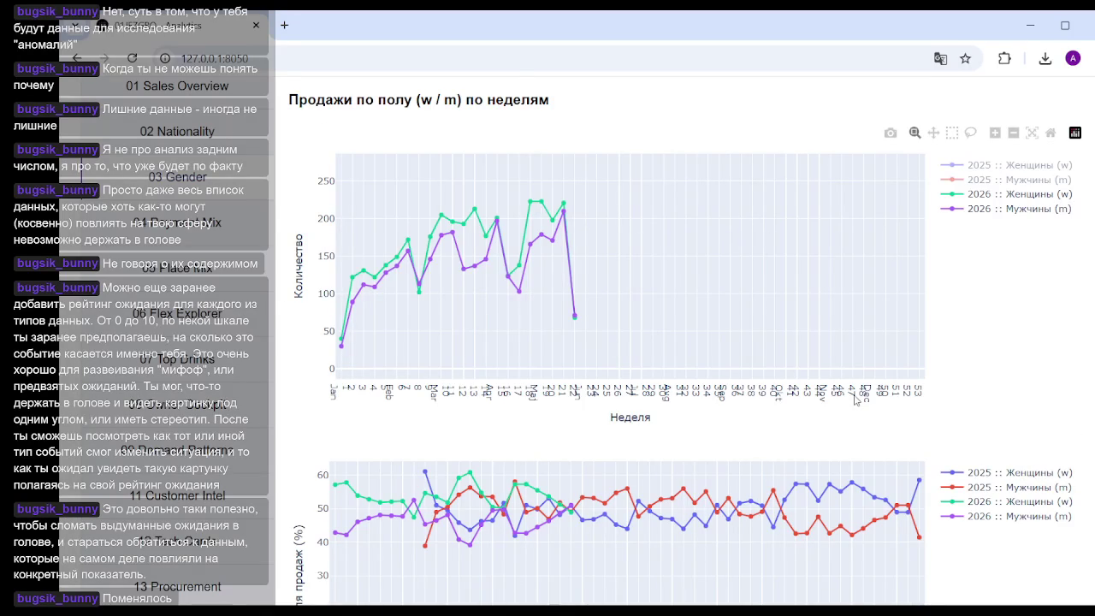
Step: Reopen the Product type filter and leave it set to Все
scroll(614, 307, "down", 2)
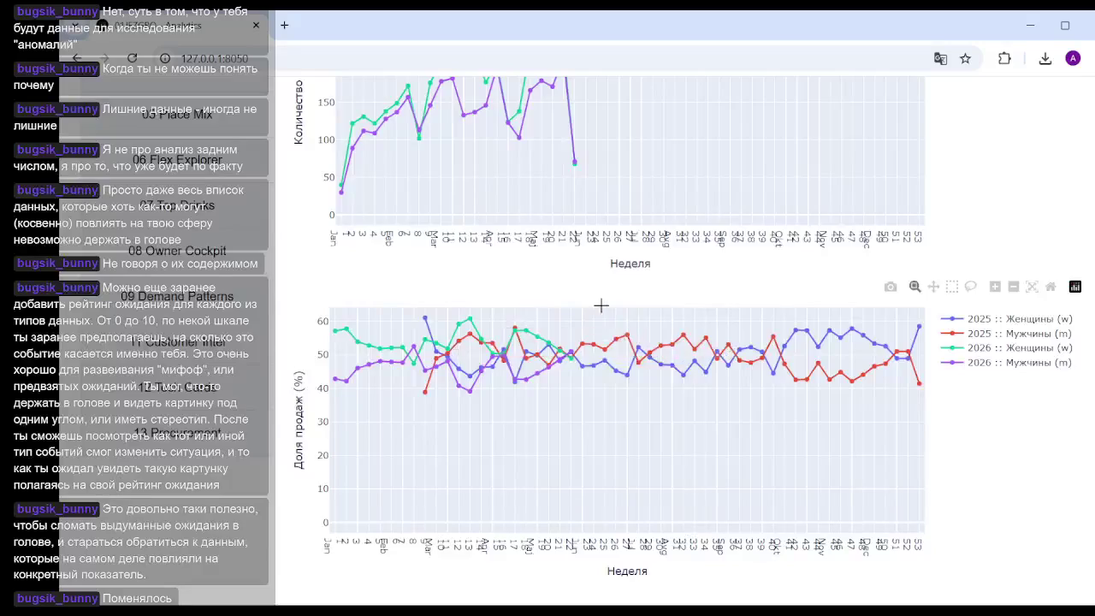
scroll(601, 306, "up", 2)
scroll(697, 310, "up", 3)
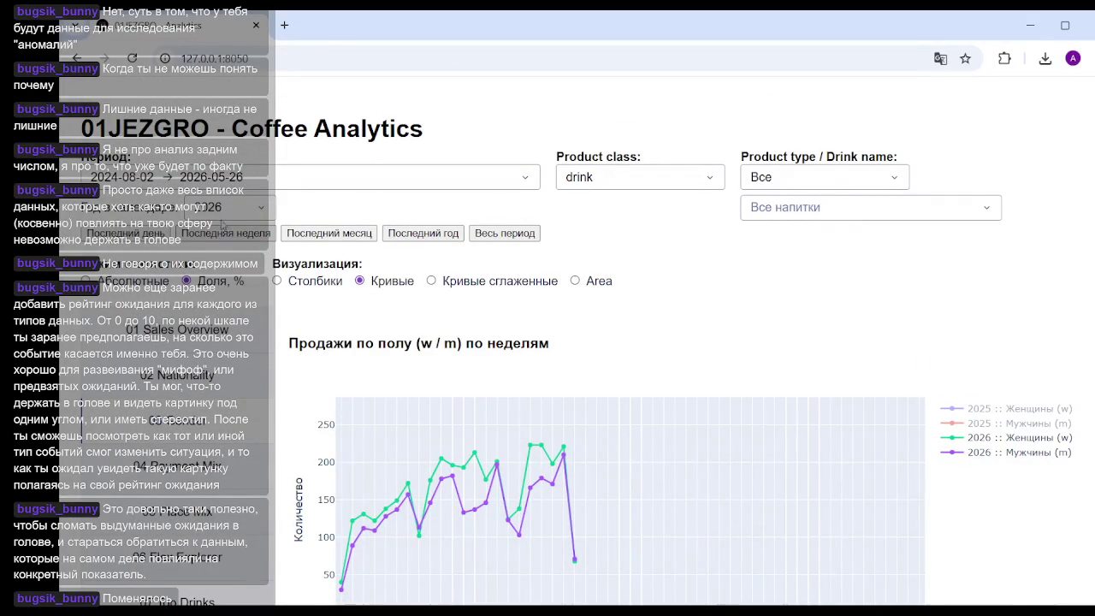
left_click(839, 182)
scroll(790, 308, "down", 1)
left_click(643, 246)
scroll(809, 299, "down", 3)
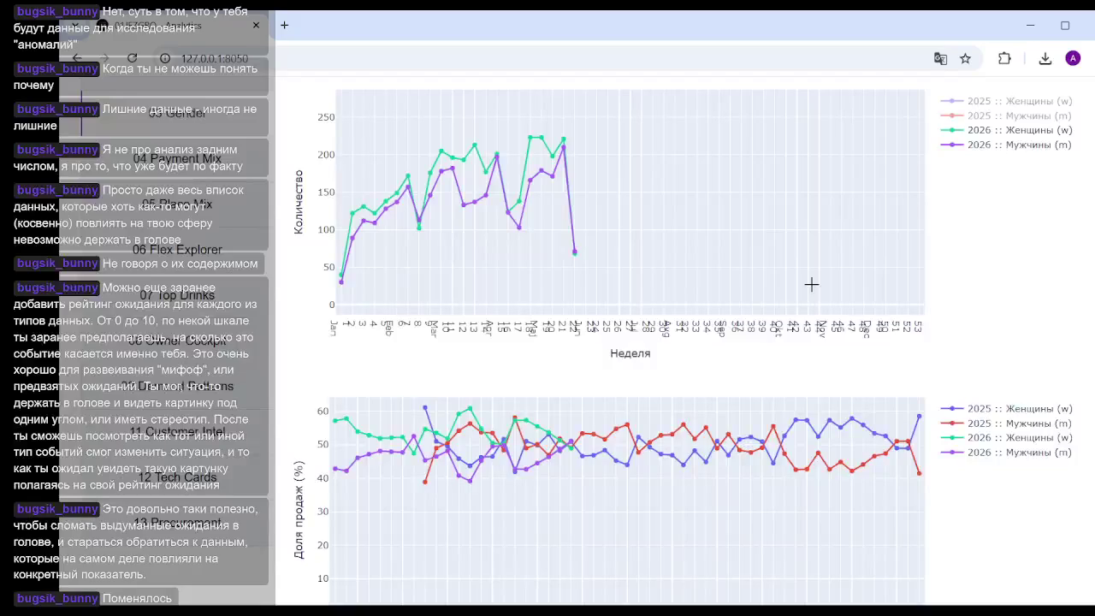
scroll(411, 316, "down", 1)
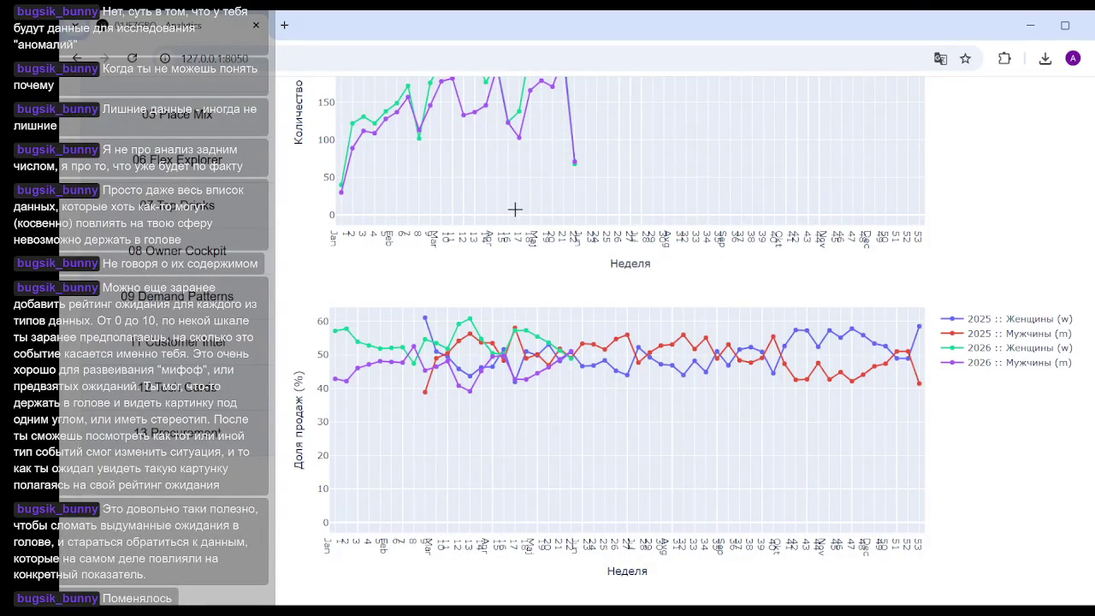
scroll(558, 289, "up", 3)
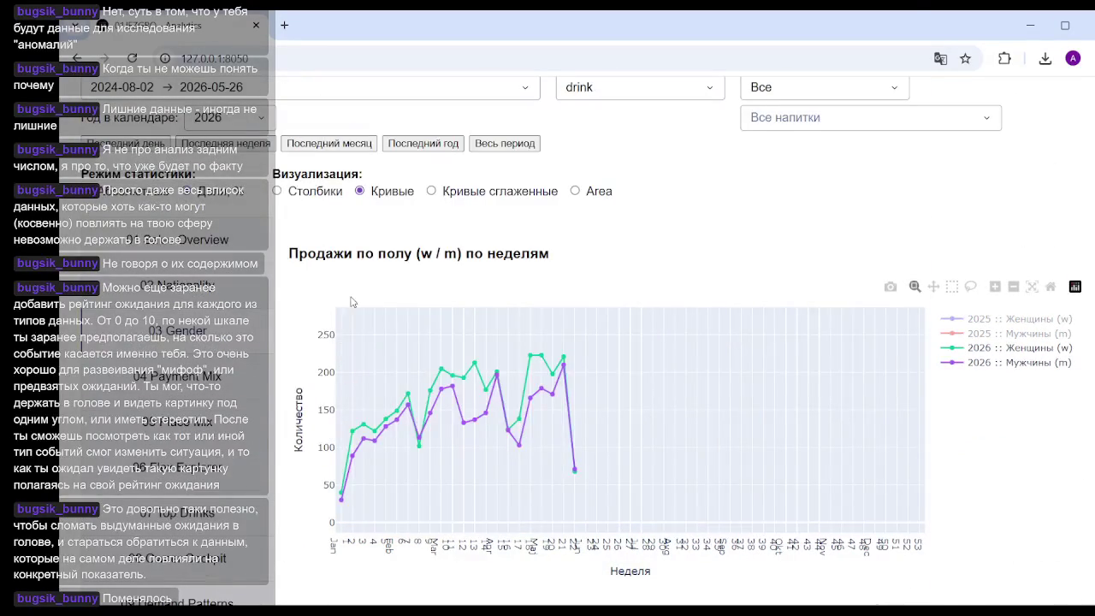
left_click(189, 385)
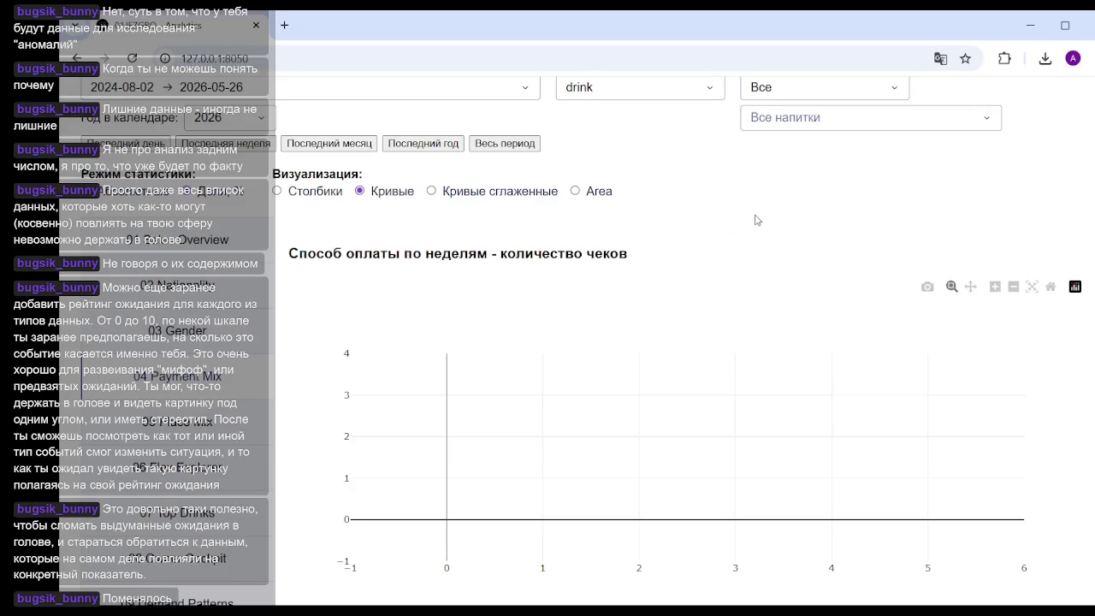
Step: Hide the 2025 :: n and 2025 :: k lines in the payment доля в % chart
scroll(757, 221, "down", 4)
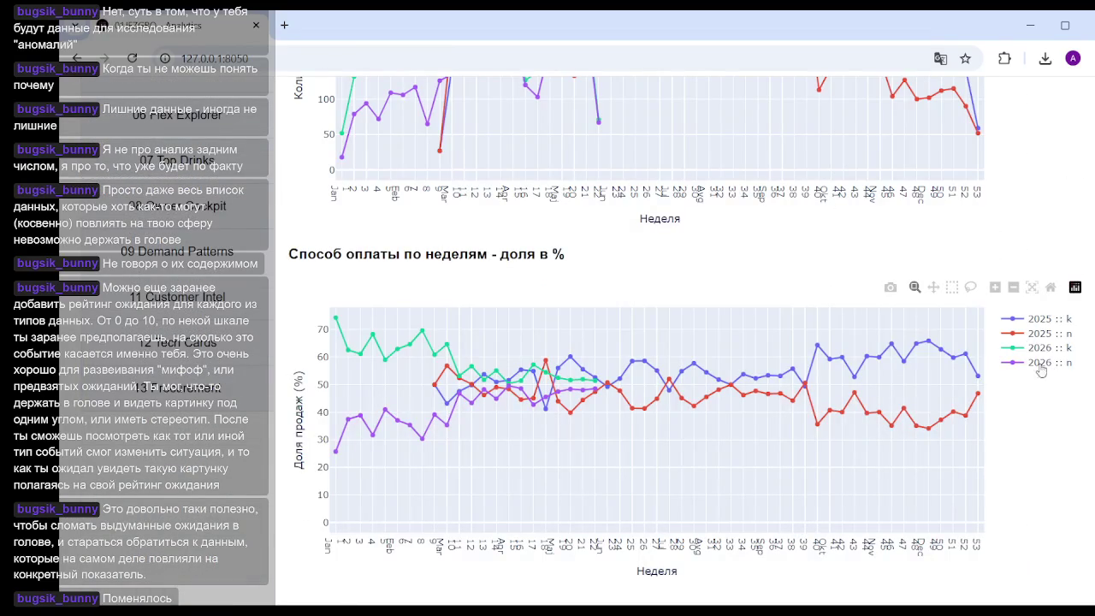
left_click(1037, 332)
left_click(1037, 318)
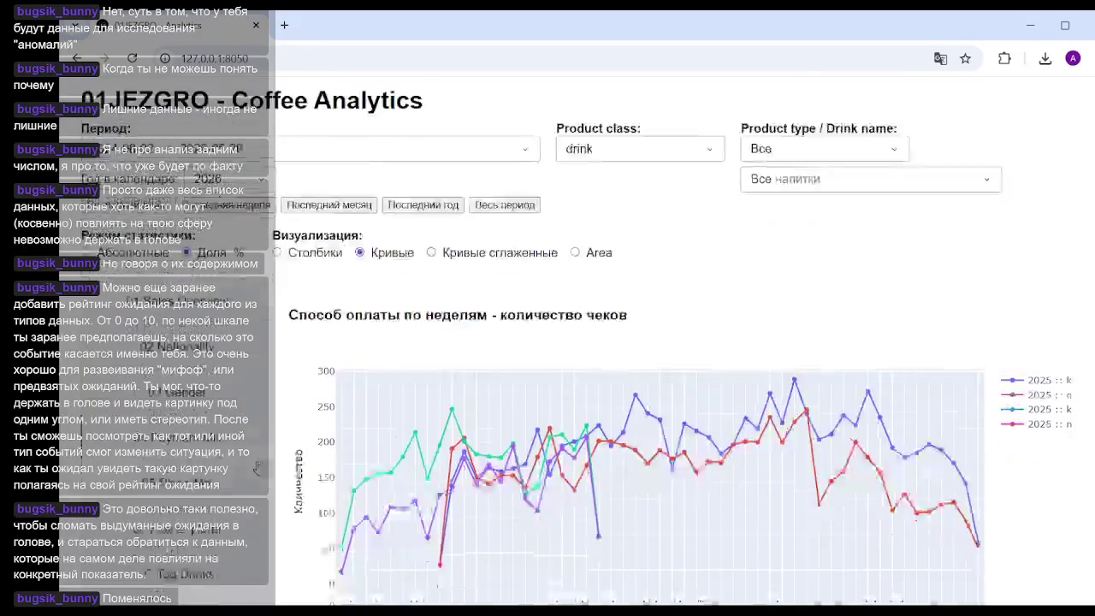
scroll(867, 255, "down", 2)
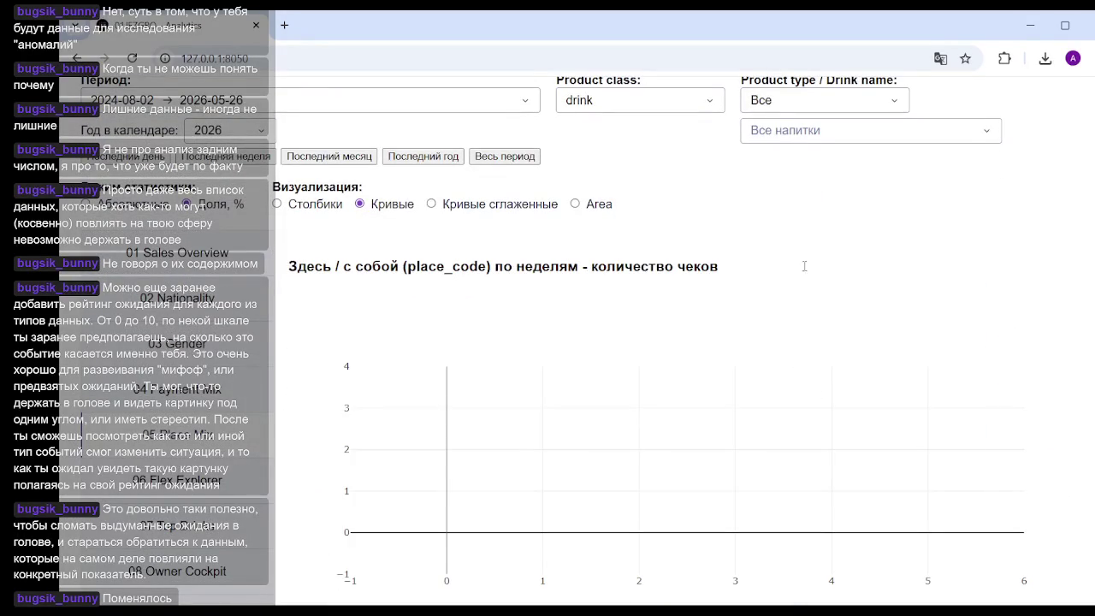
scroll(771, 195, "down", 5)
scroll(837, 213, "up", 3)
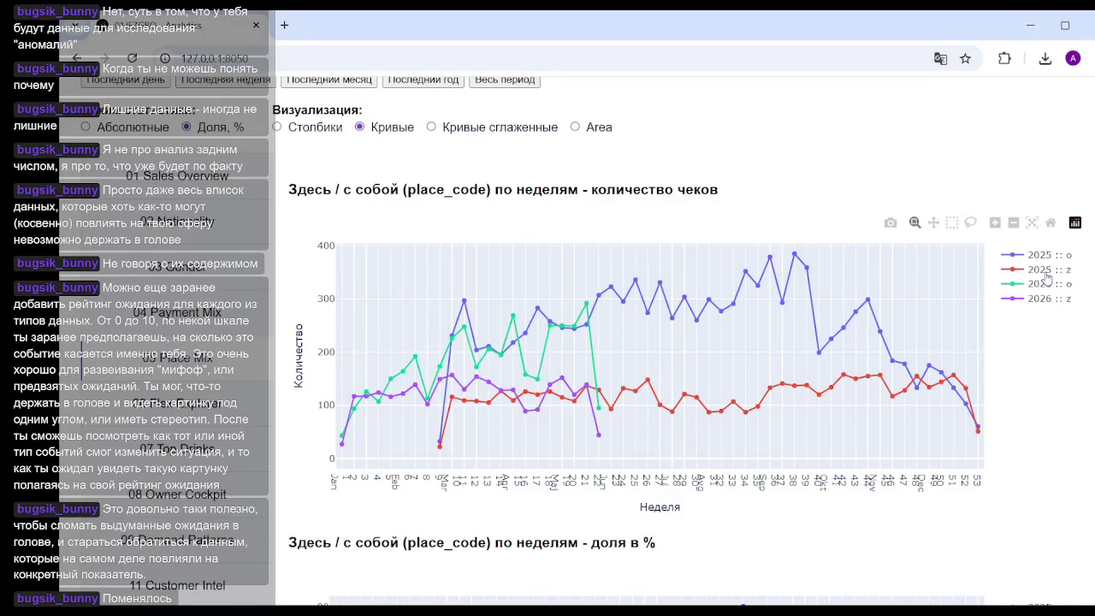
scroll(1045, 278, "down", 4)
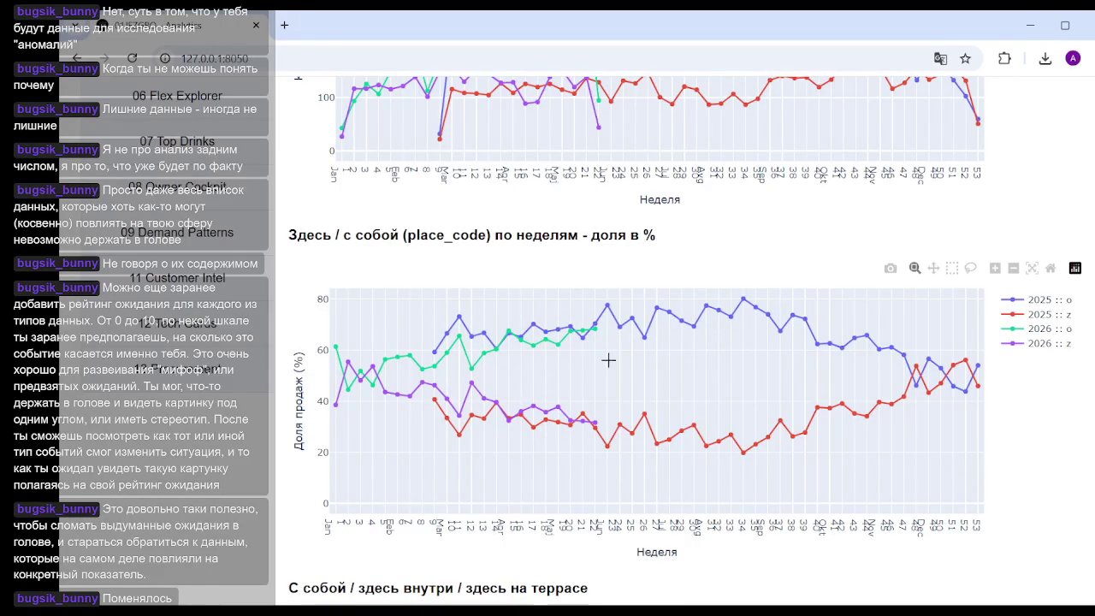
mouse_move(737, 295)
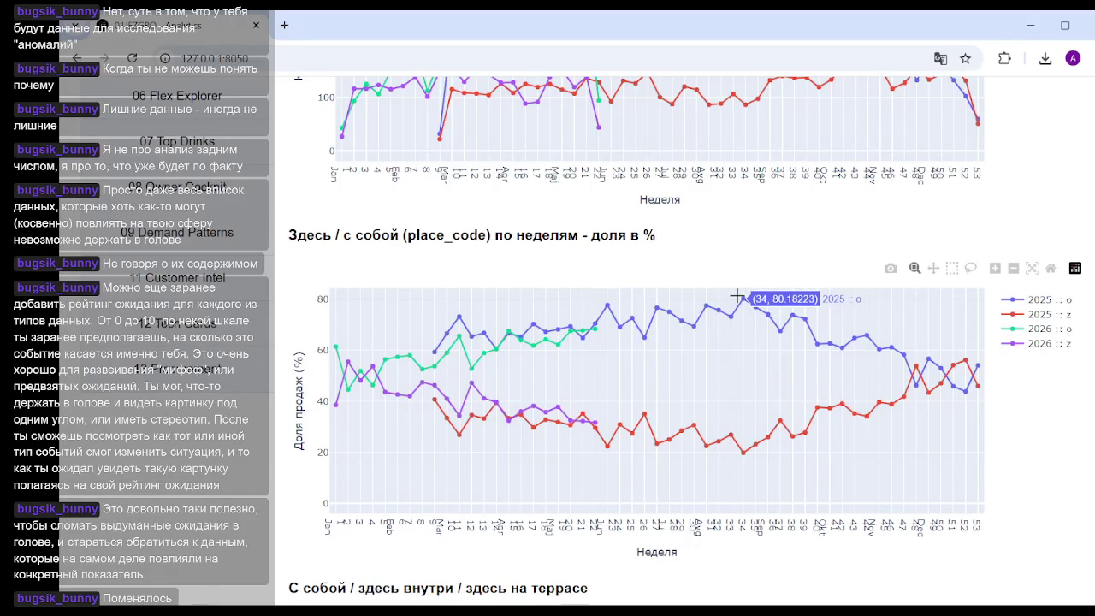
scroll(762, 372, "down", 3)
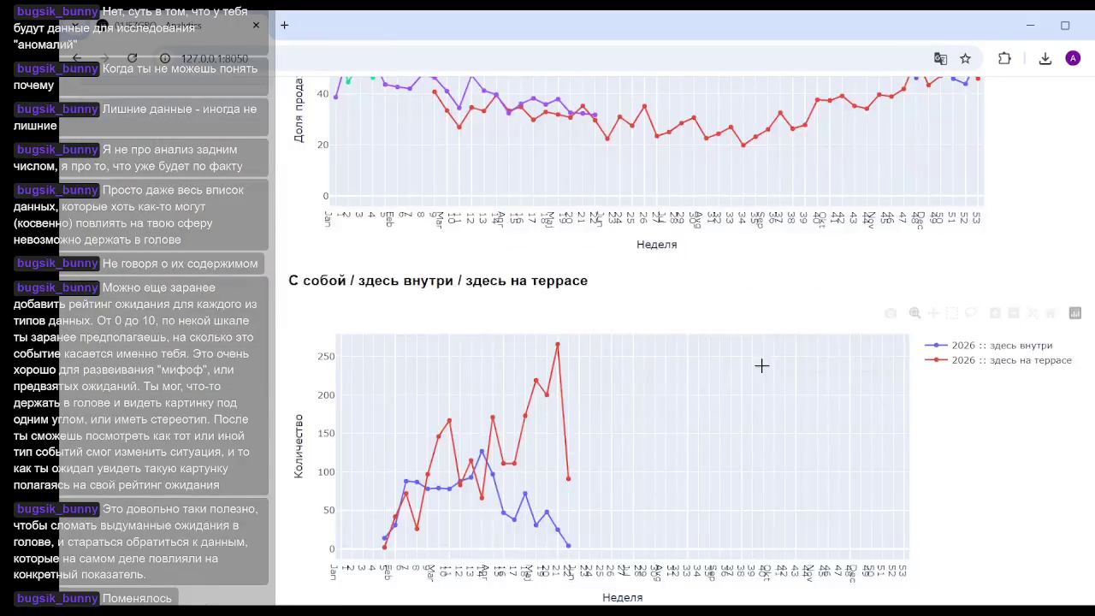
scroll(632, 363, "down", 2)
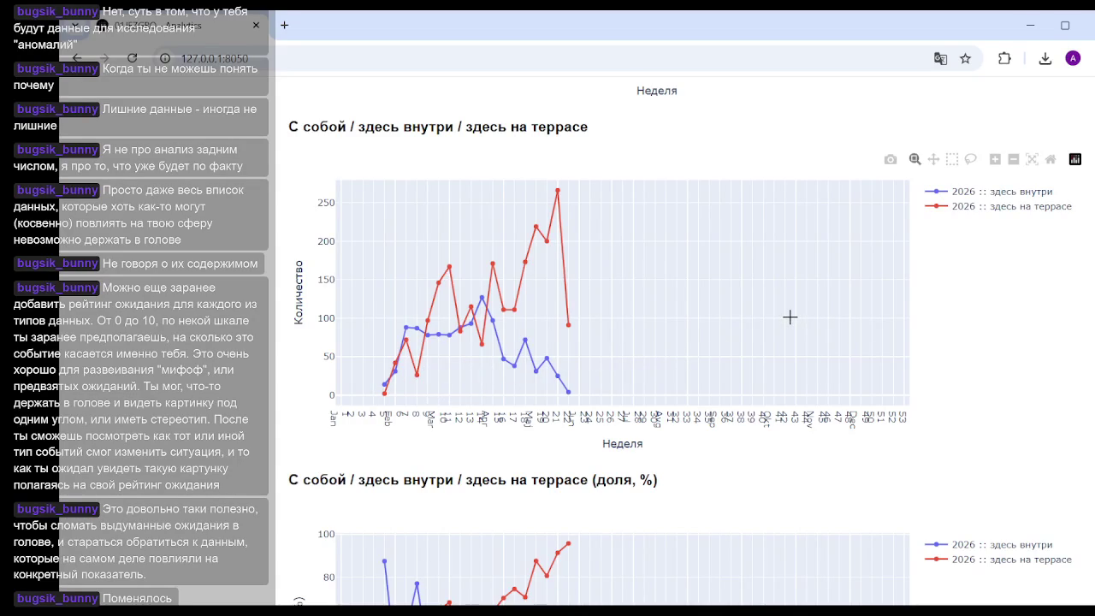
scroll(789, 317, "down", 4)
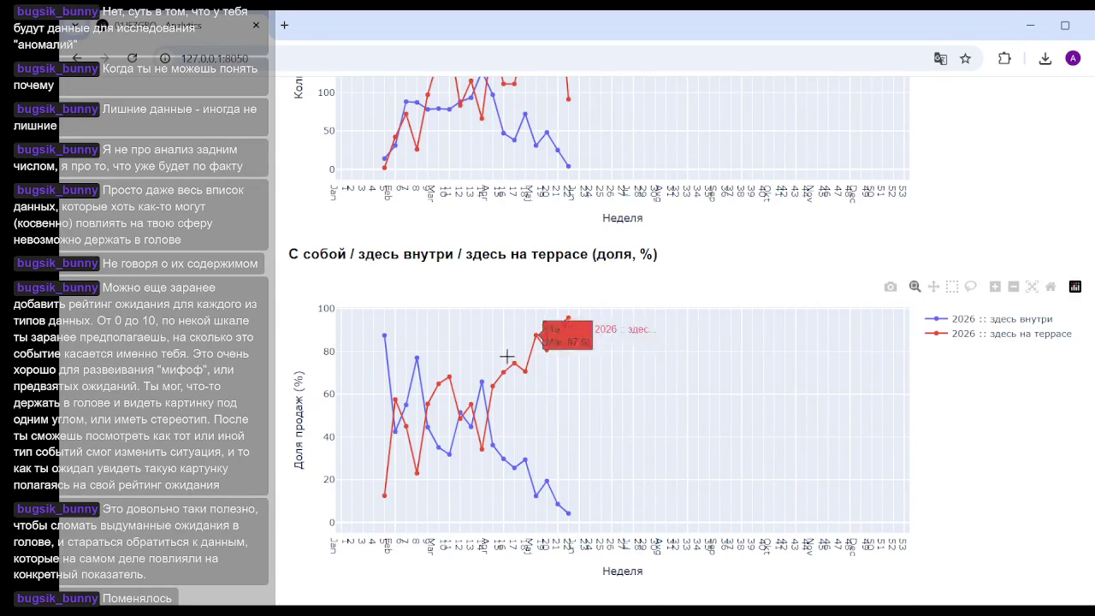
mouse_move(568, 319)
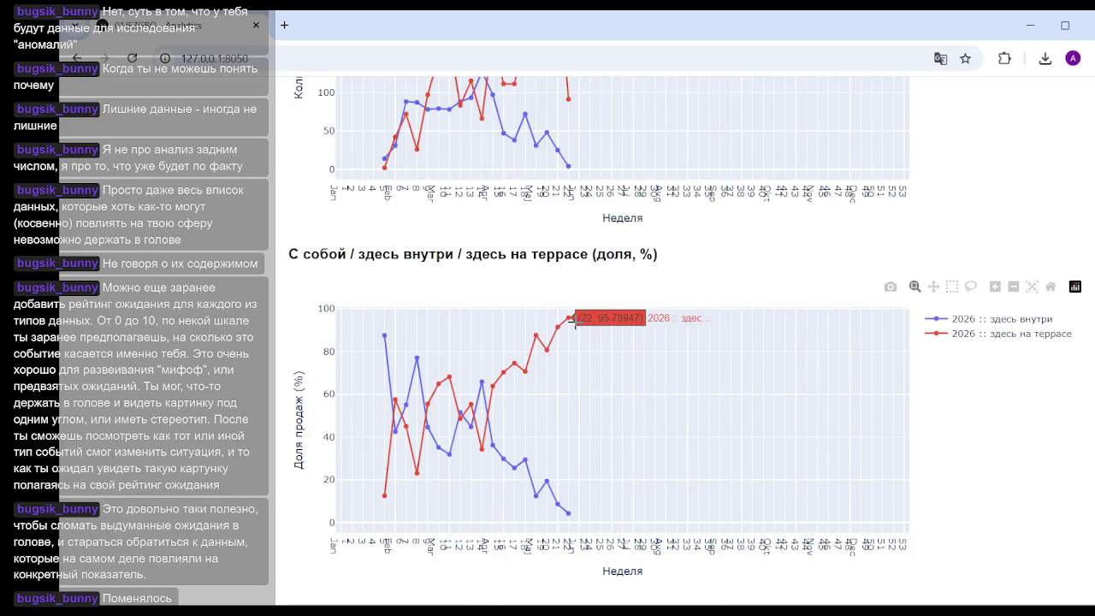
scroll(575, 320, "up", 5)
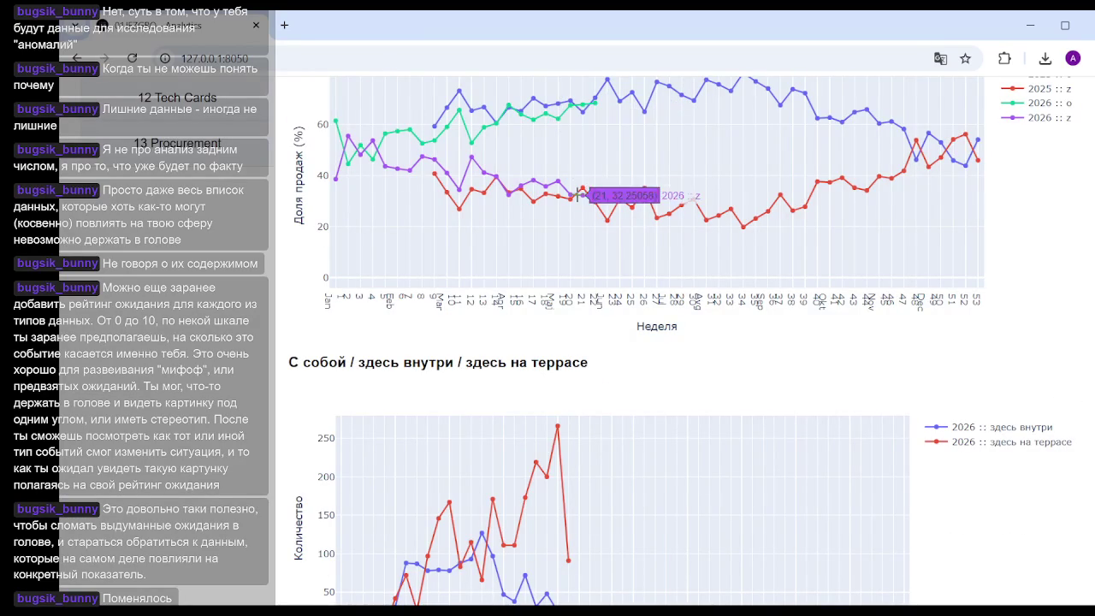
scroll(591, 261, "down", 3)
scroll(590, 265, "down", 1)
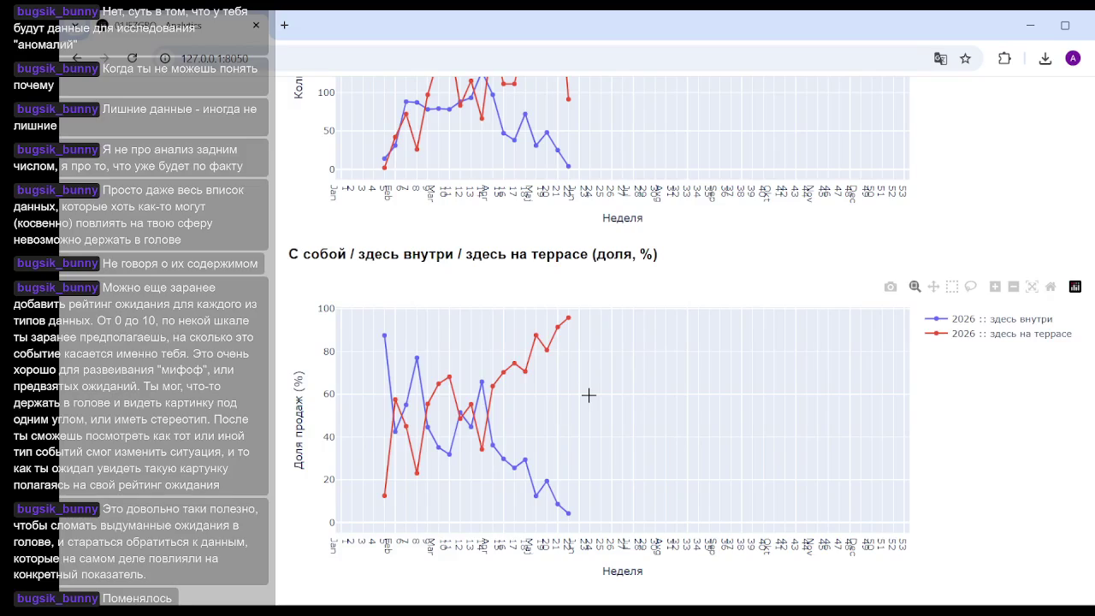
scroll(585, 410, "up", 5)
scroll(585, 410, "up", 5)
scroll(585, 410, "up", 5)
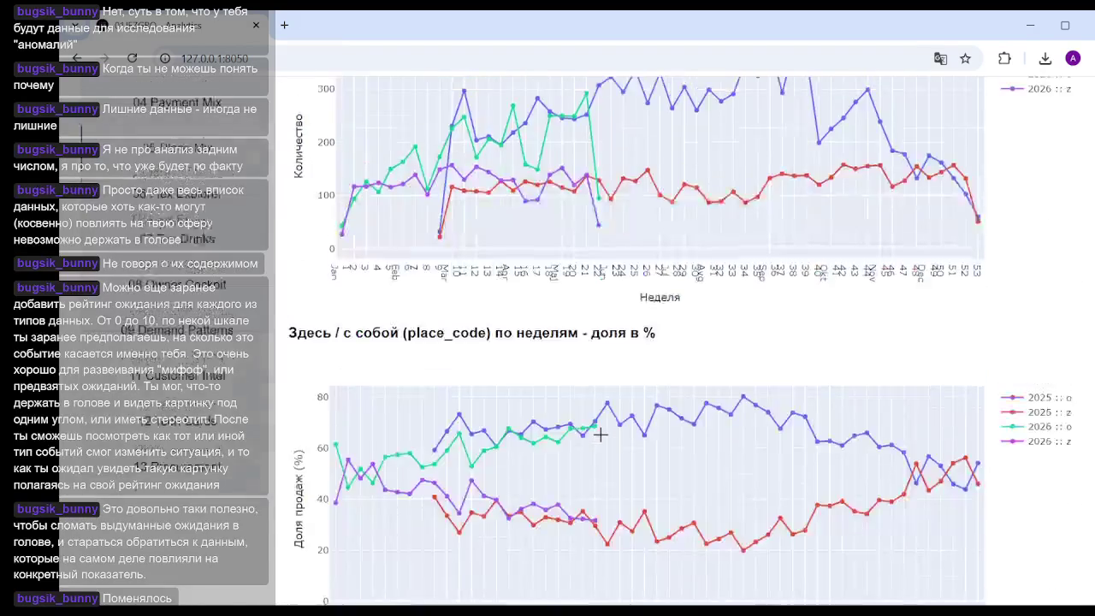
Step: Open 06 Flex Explorer and set the Уровень 1 grouping to smoking_code
scroll(585, 409, "up", 5)
left_click(209, 409)
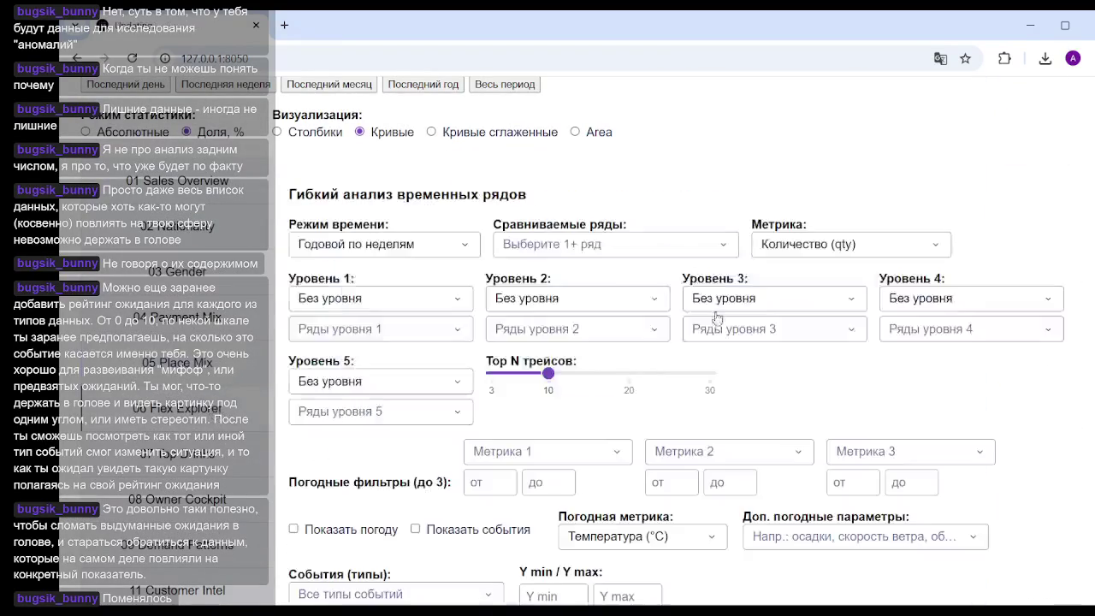
left_click(443, 307)
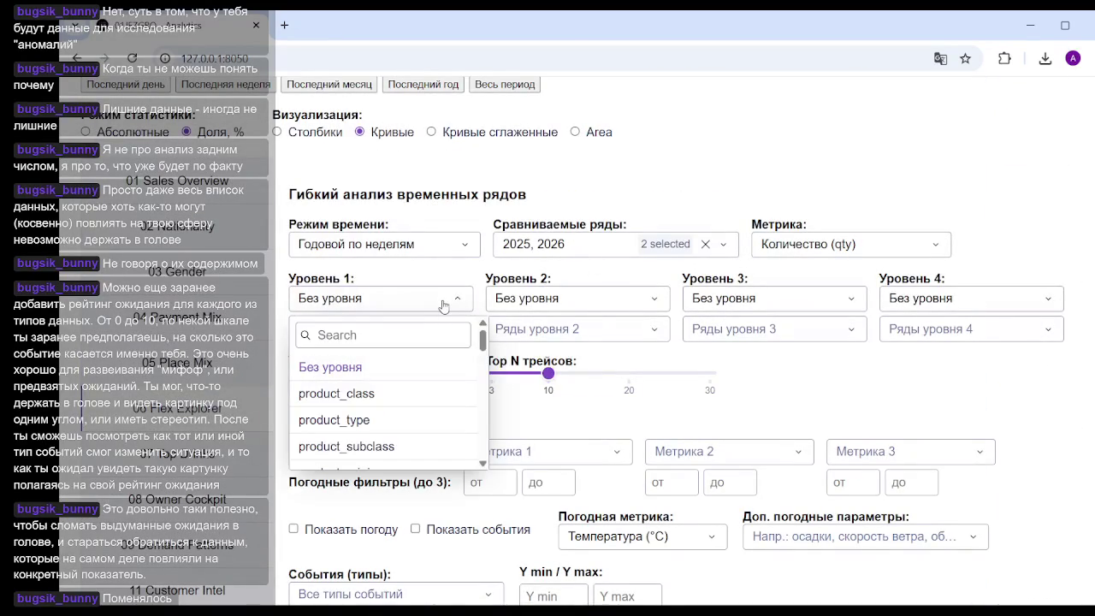
scroll(407, 395, "down", 3)
scroll(410, 399, "down", 2)
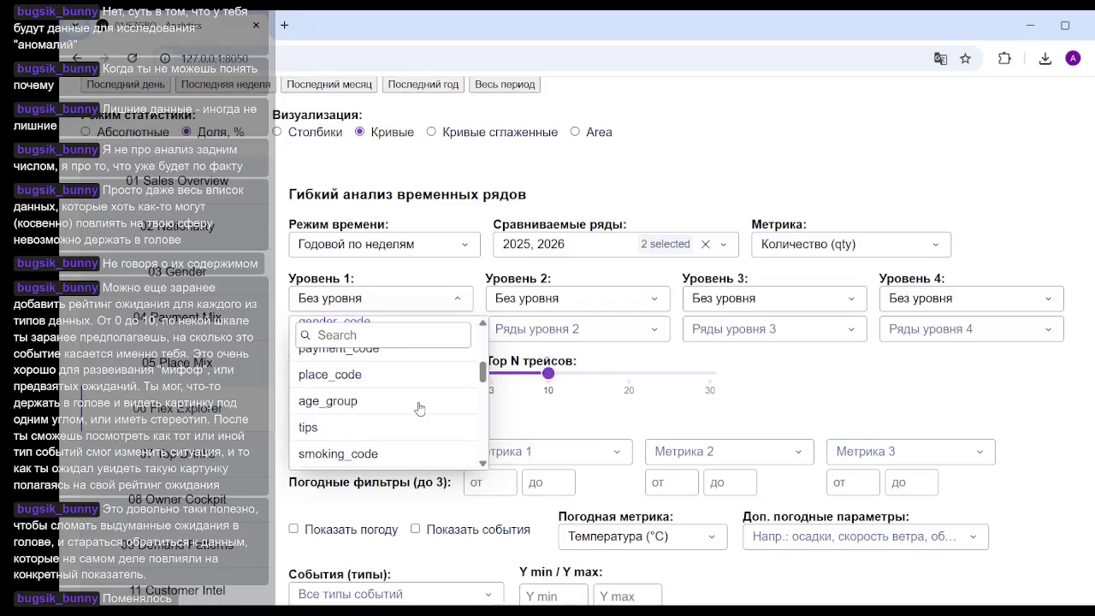
scroll(385, 392, "down", 2)
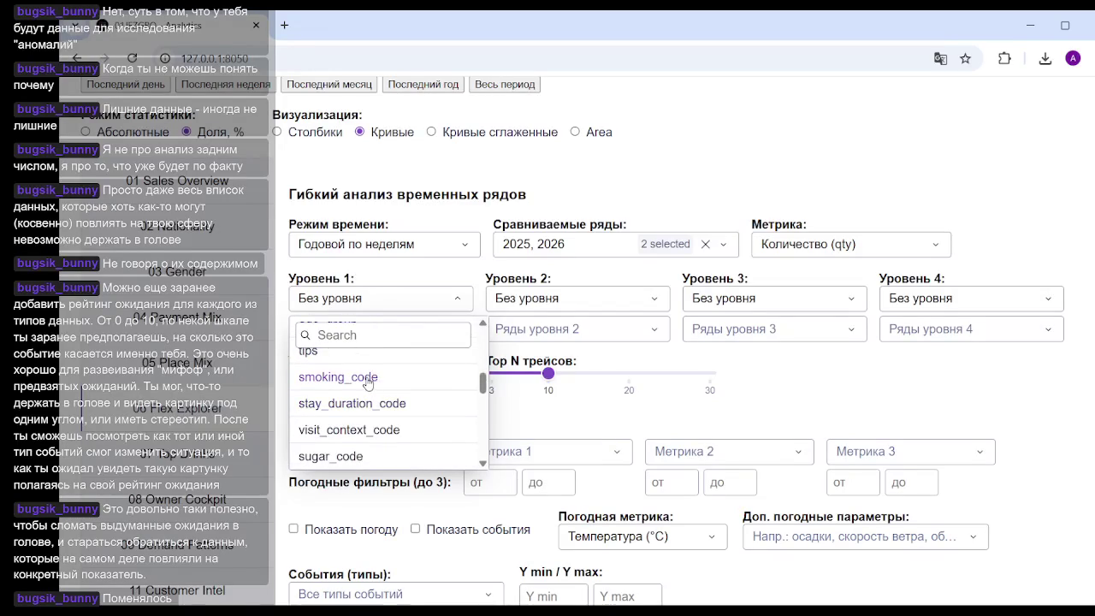
left_click(367, 376)
scroll(704, 322, "down", 5)
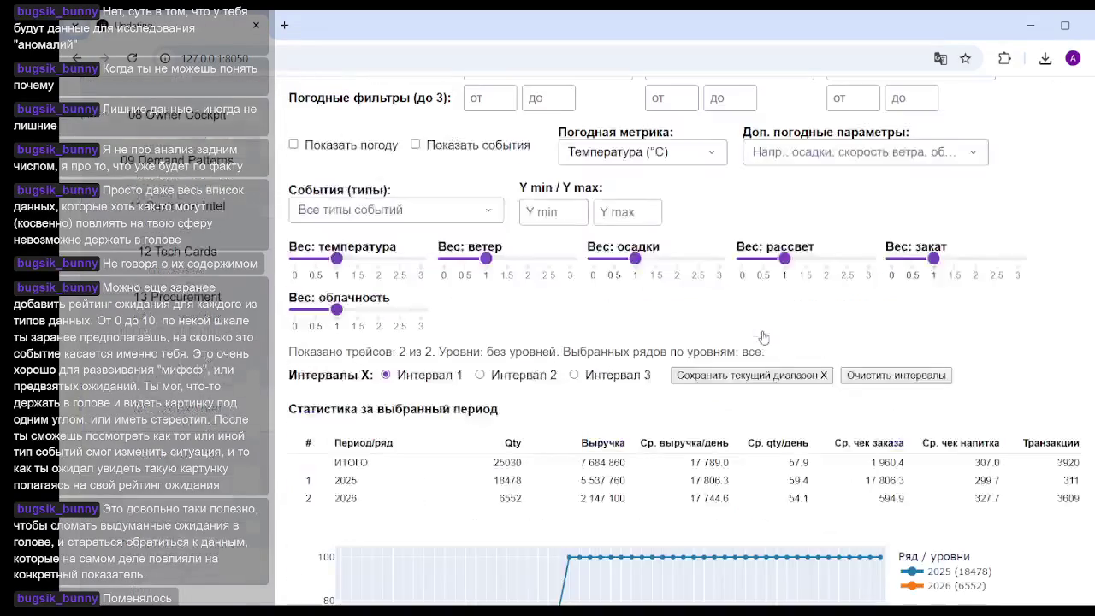
scroll(742, 329, "down", 3)
scroll(741, 329, "down", 1)
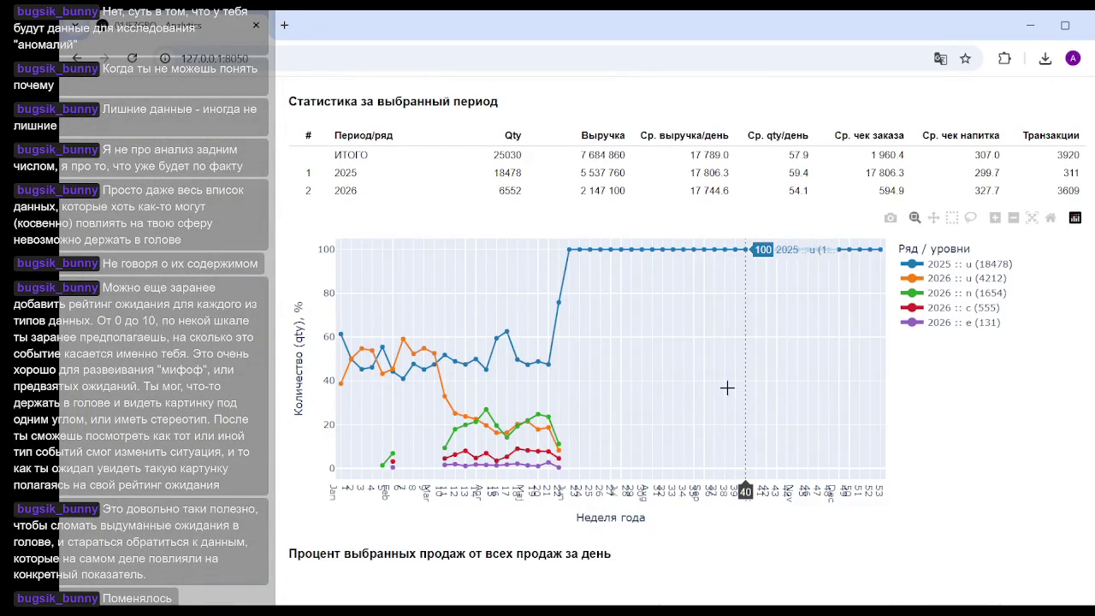
scroll(727, 395, "up", 1)
scroll(687, 397, "up", 4)
scroll(687, 397, "up", 2)
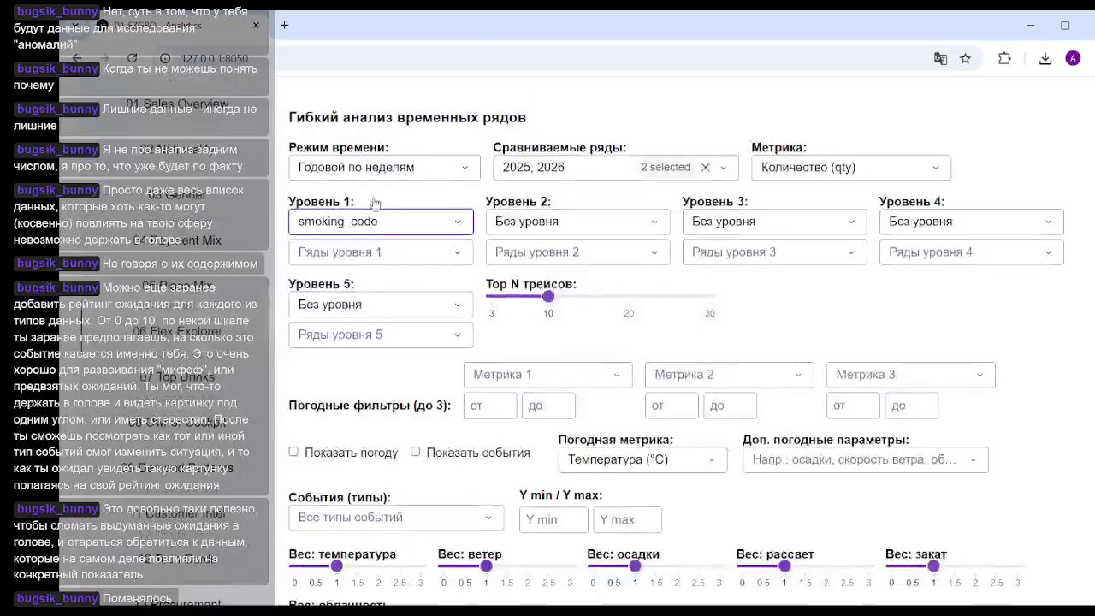
Step: Set Режим времени to Сквозной по неделям and view the resulting all_period chart
left_click(454, 168)
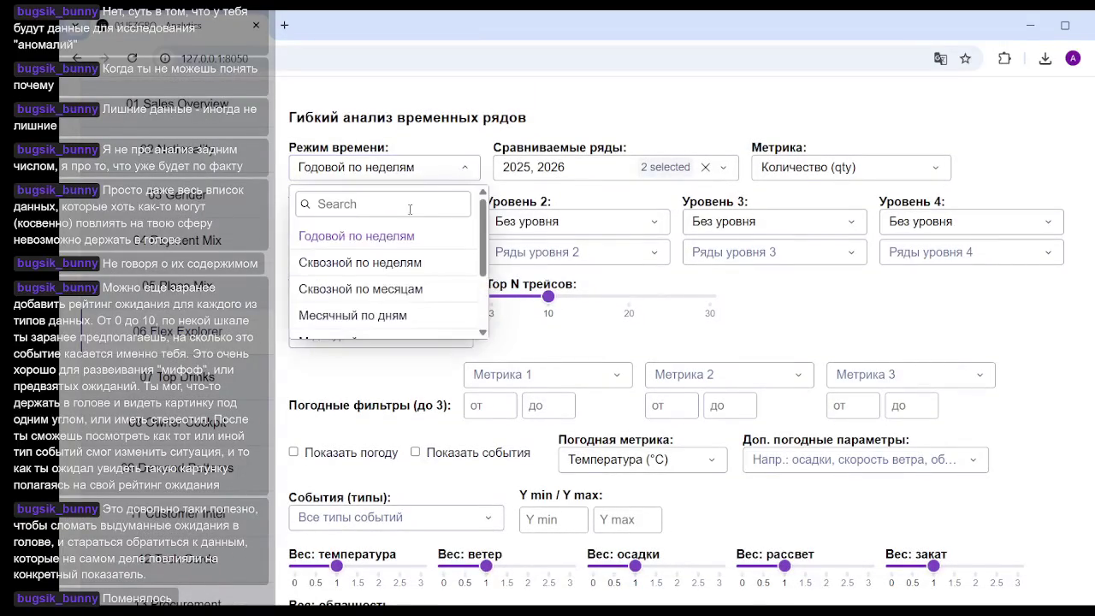
left_click(389, 264)
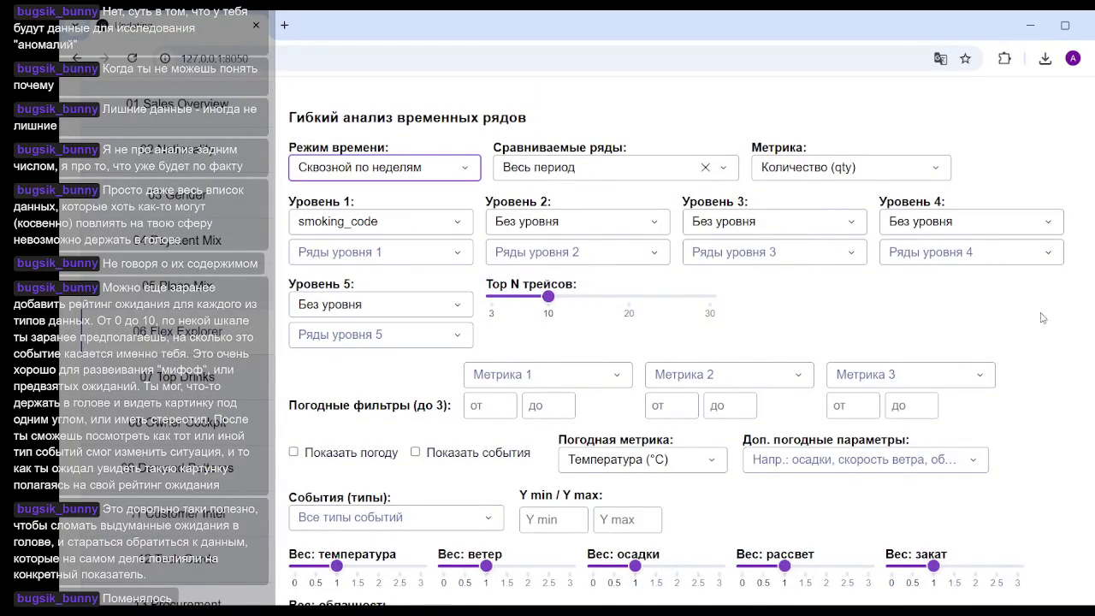
scroll(787, 227, "down", 5)
scroll(752, 225, "down", 4)
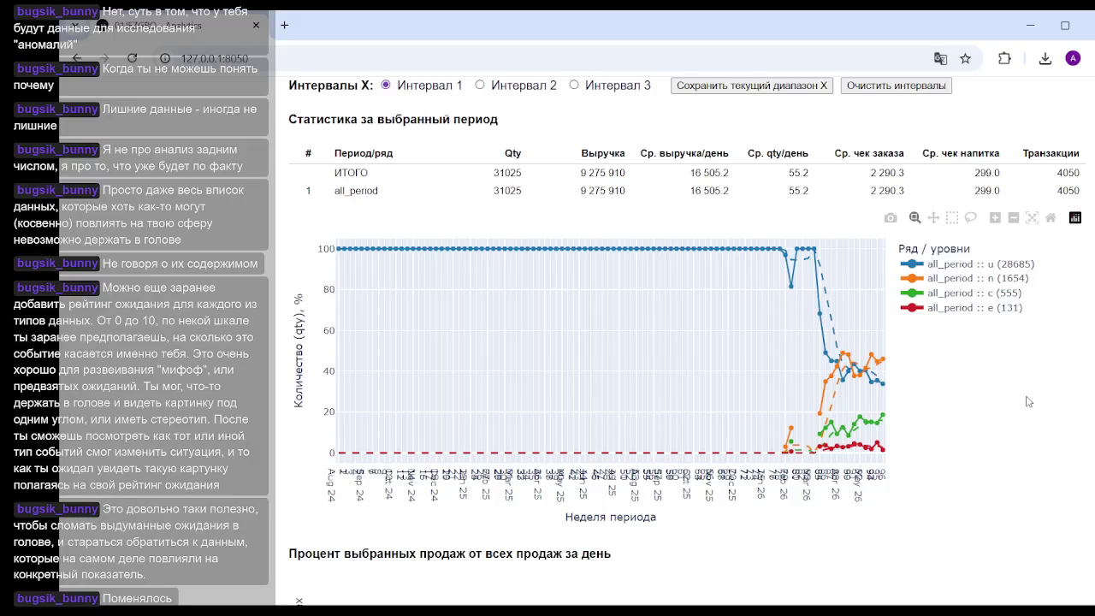
mouse_move(664, 248)
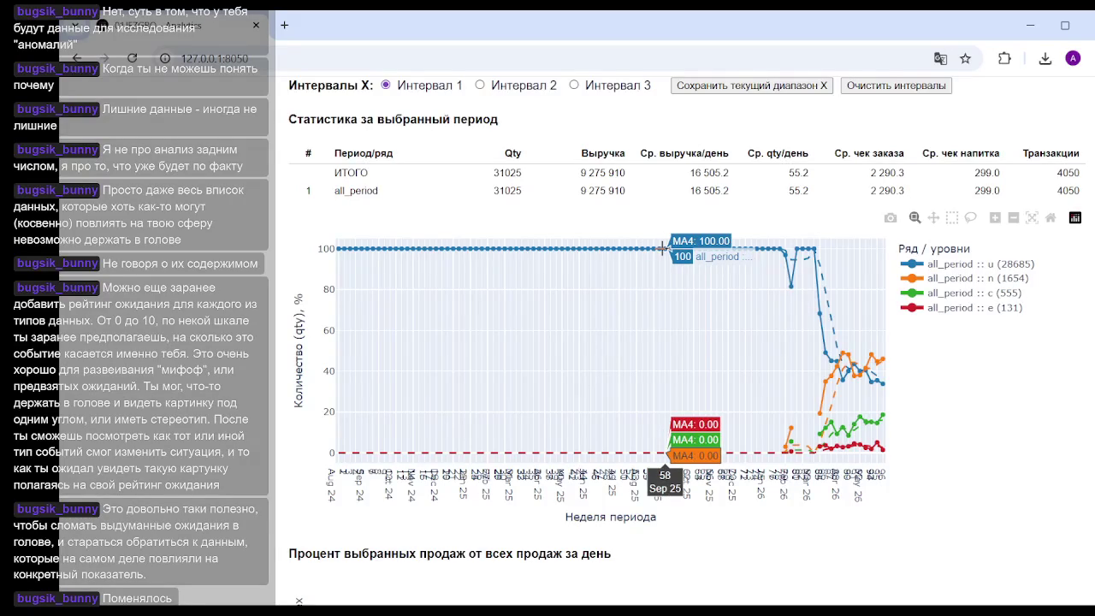
scroll(513, 342, "up", 3)
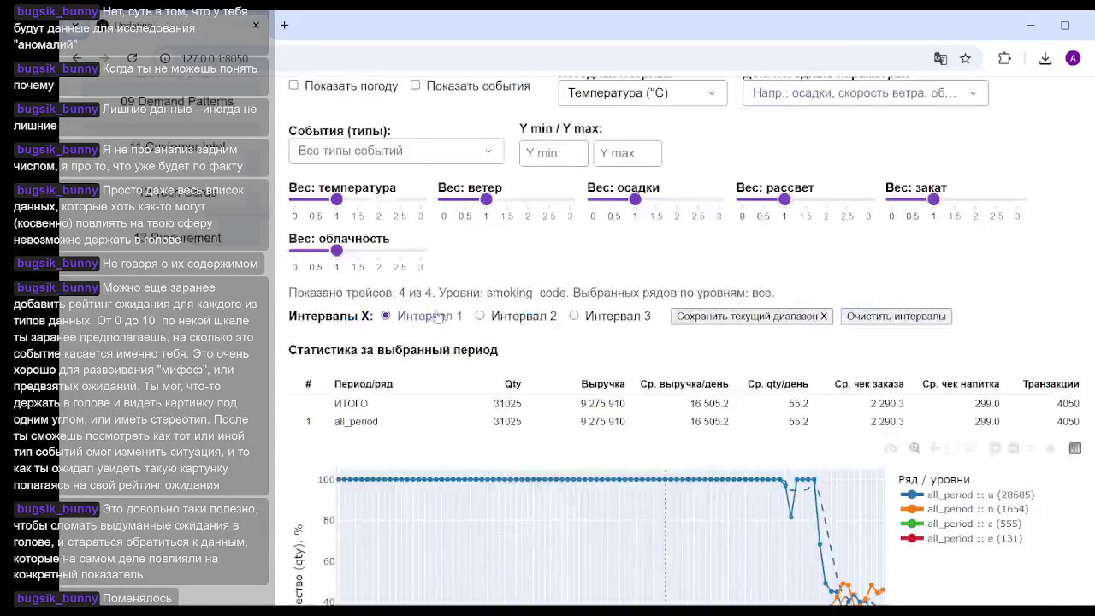
scroll(414, 417, "up", 5)
left_click(416, 352)
type("-")
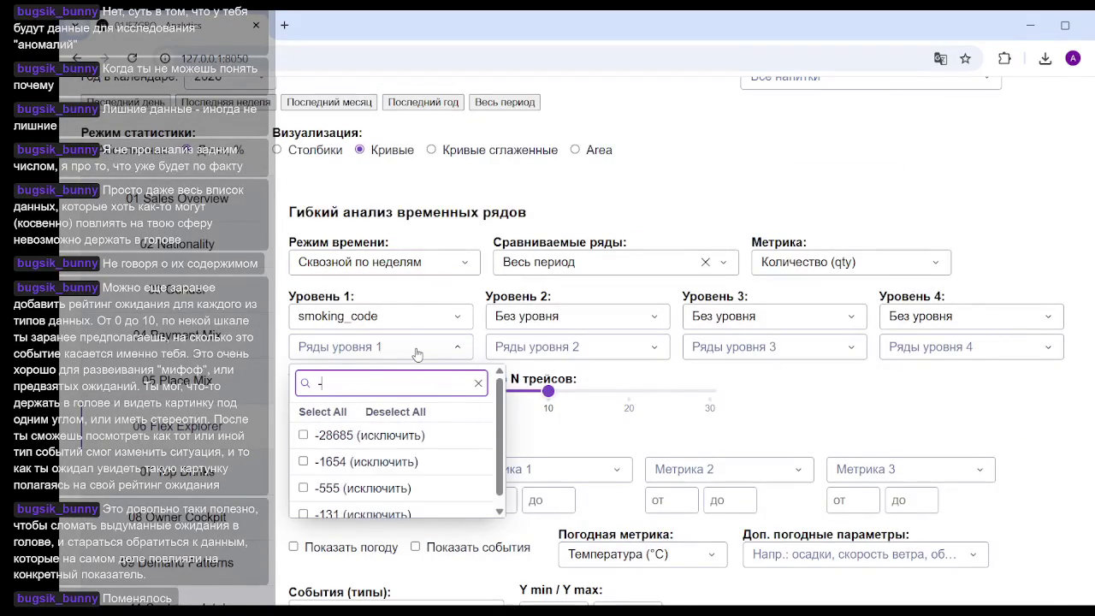
type("r")
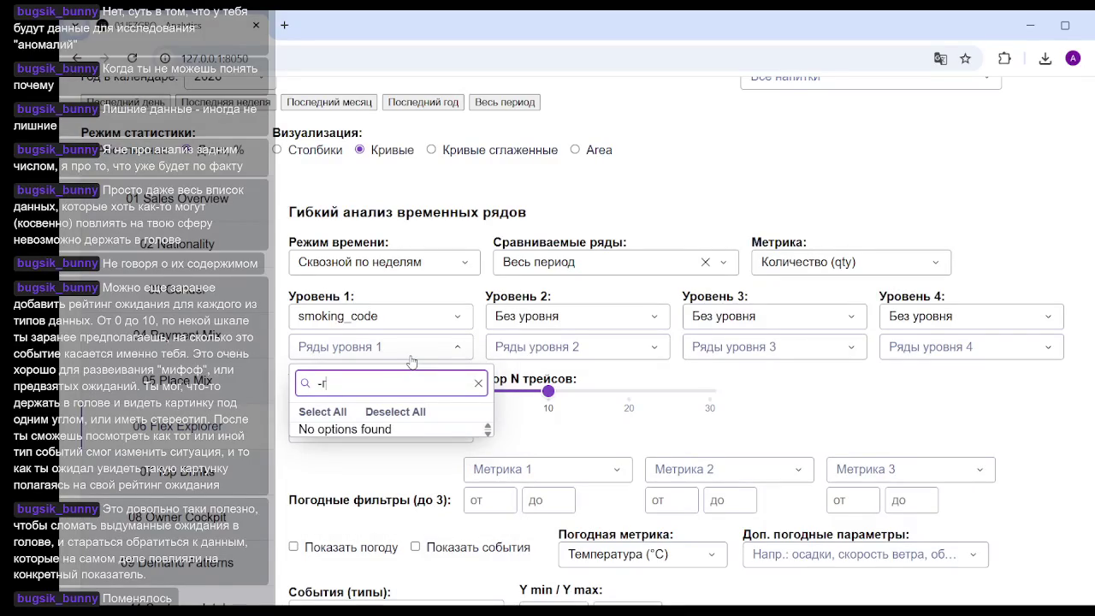
key("BackSpace")
type("u")
key("BackSpace")
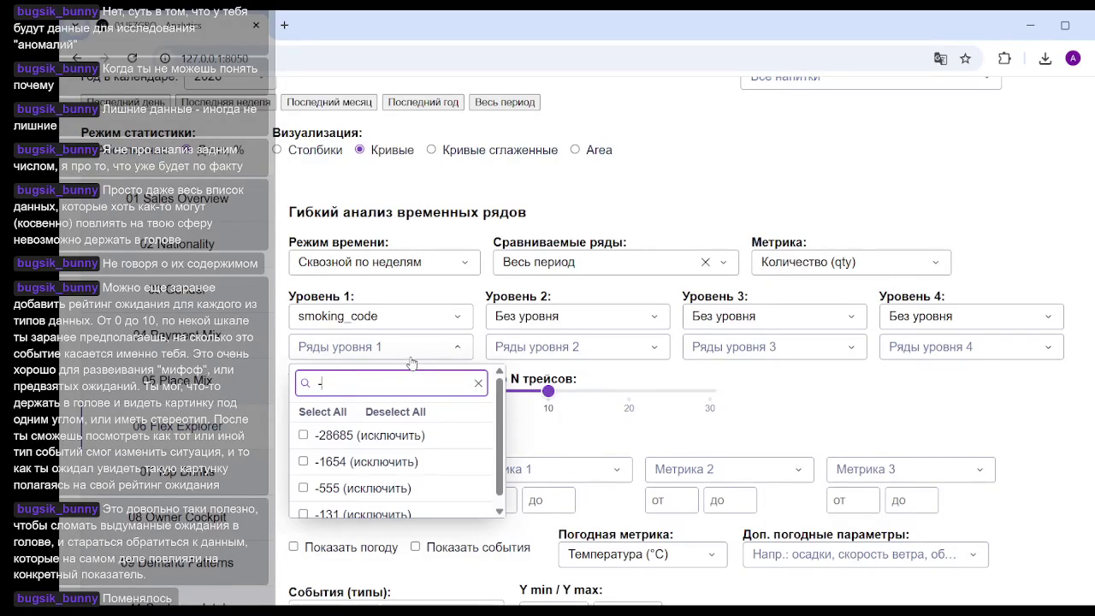
type(" u")
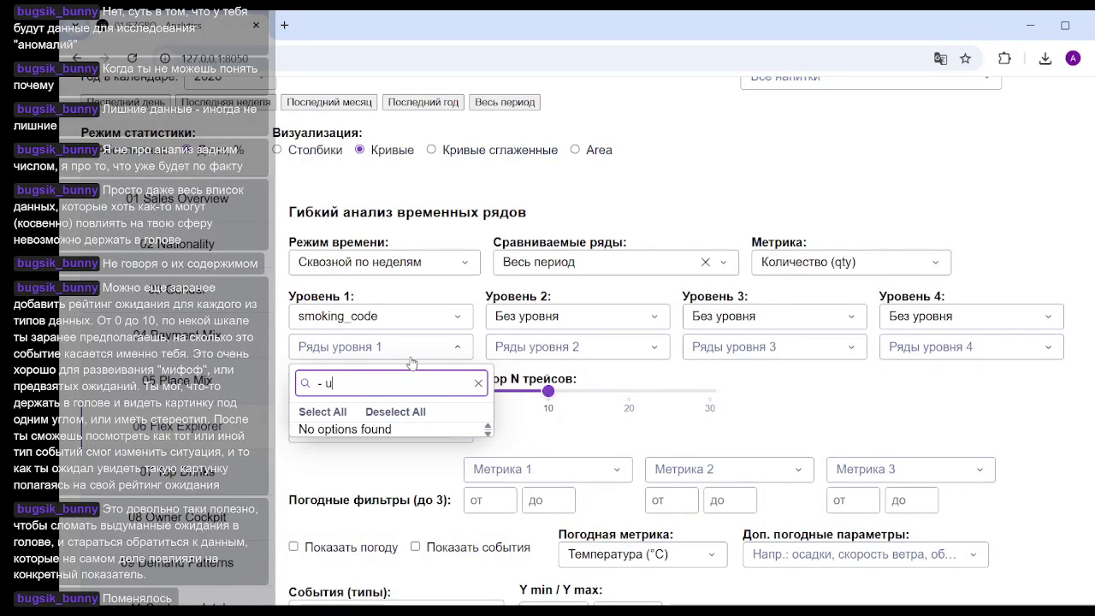
key("BackSpace")
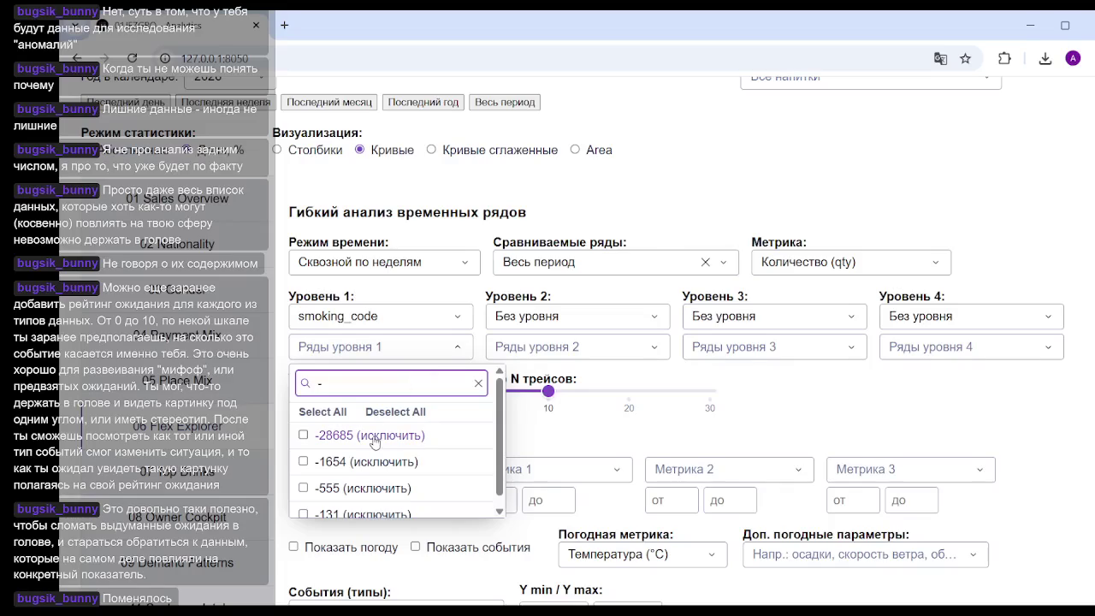
left_click(400, 435)
left_click(886, 417)
scroll(887, 416, "down", 10)
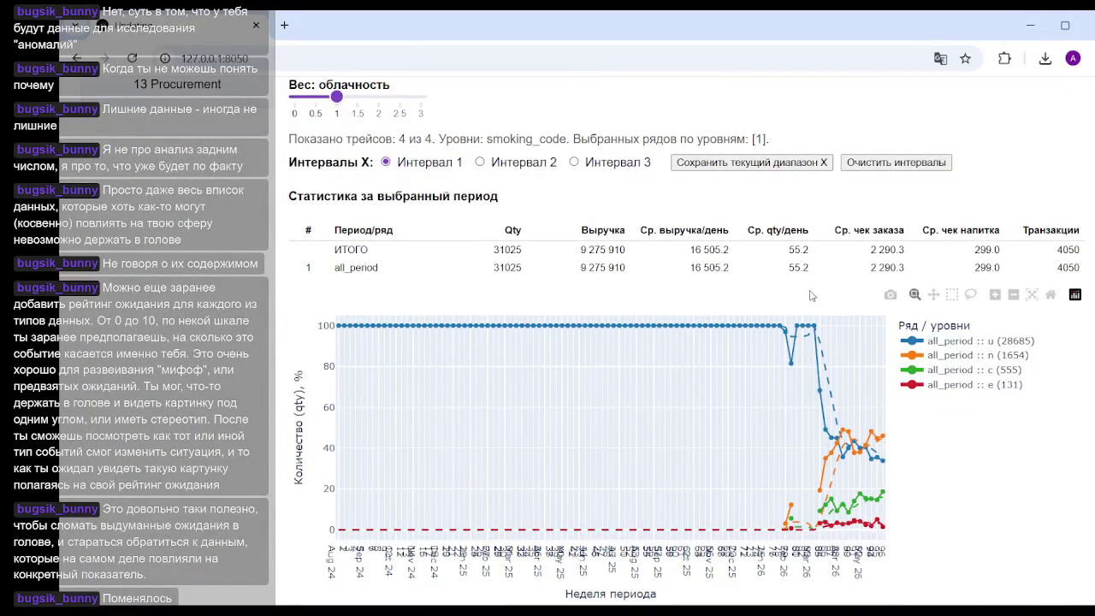
mouse_move(723, 319)
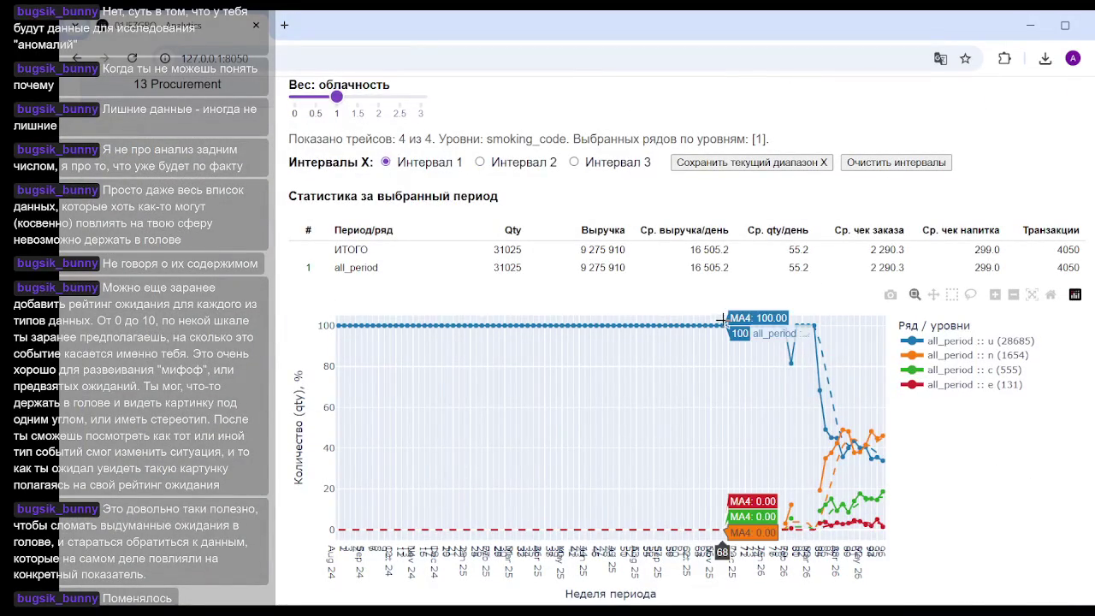
scroll(385, 436, "up", 6)
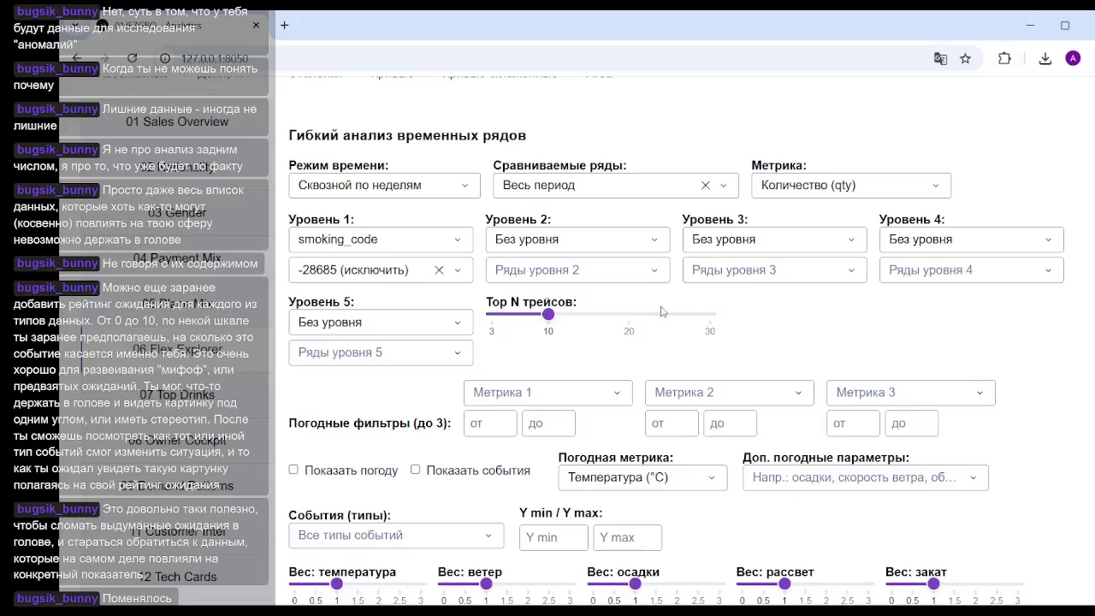
scroll(767, 328, "down", 2)
scroll(630, 320, "down", 3)
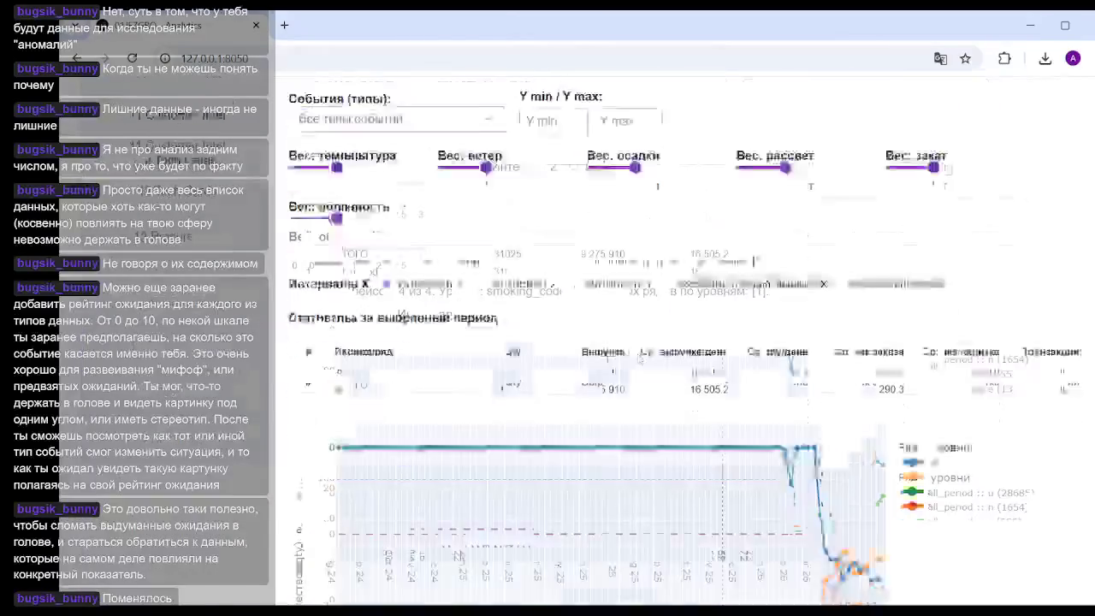
scroll(428, 329, "down", 3)
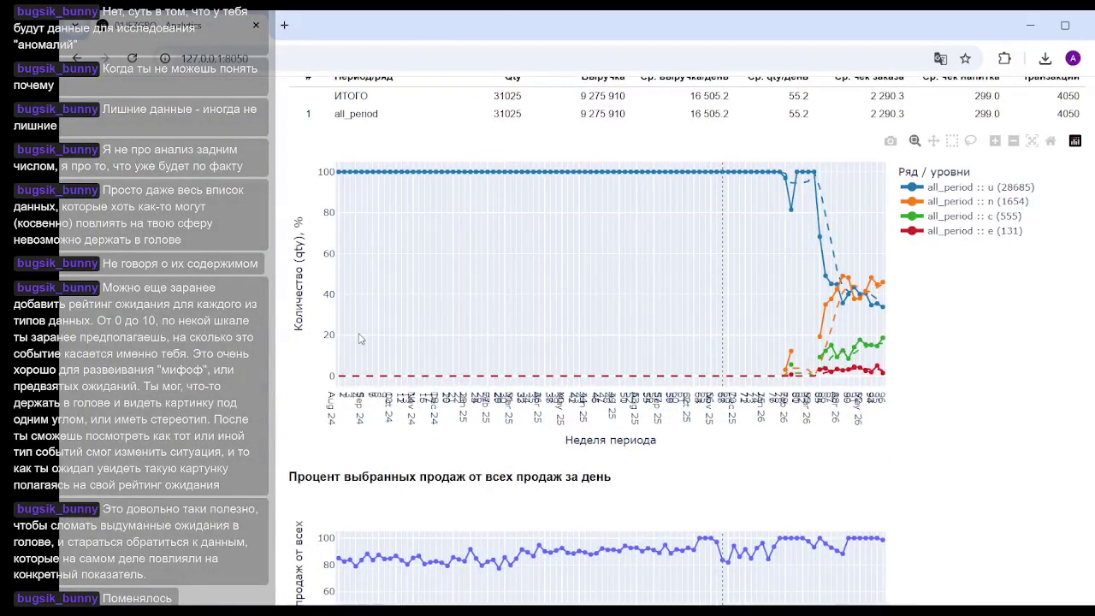
mouse_move(493, 246)
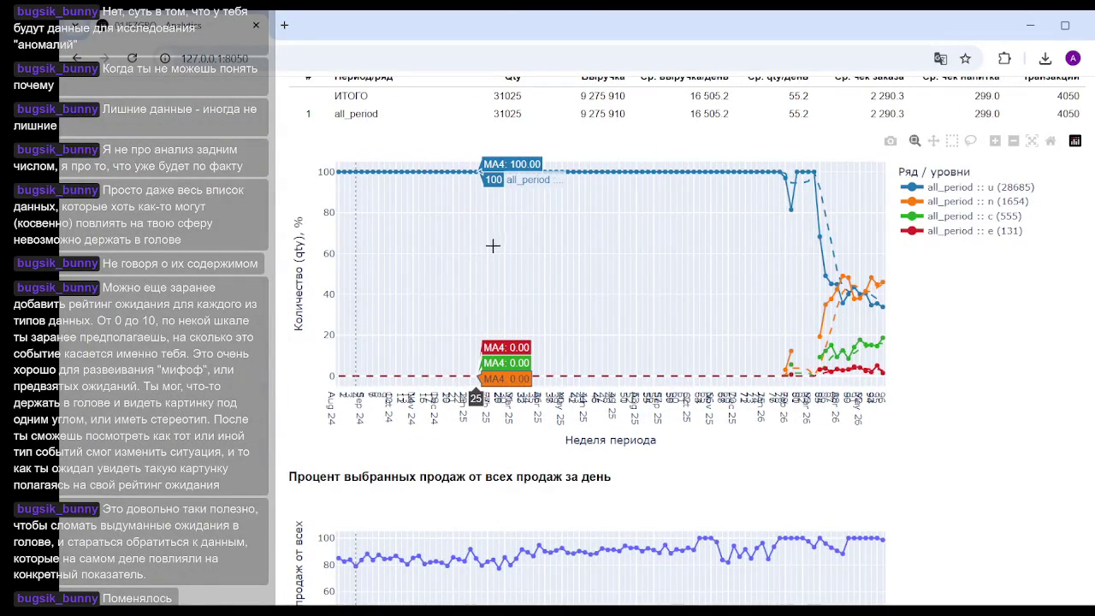
scroll(493, 245, "down", 3)
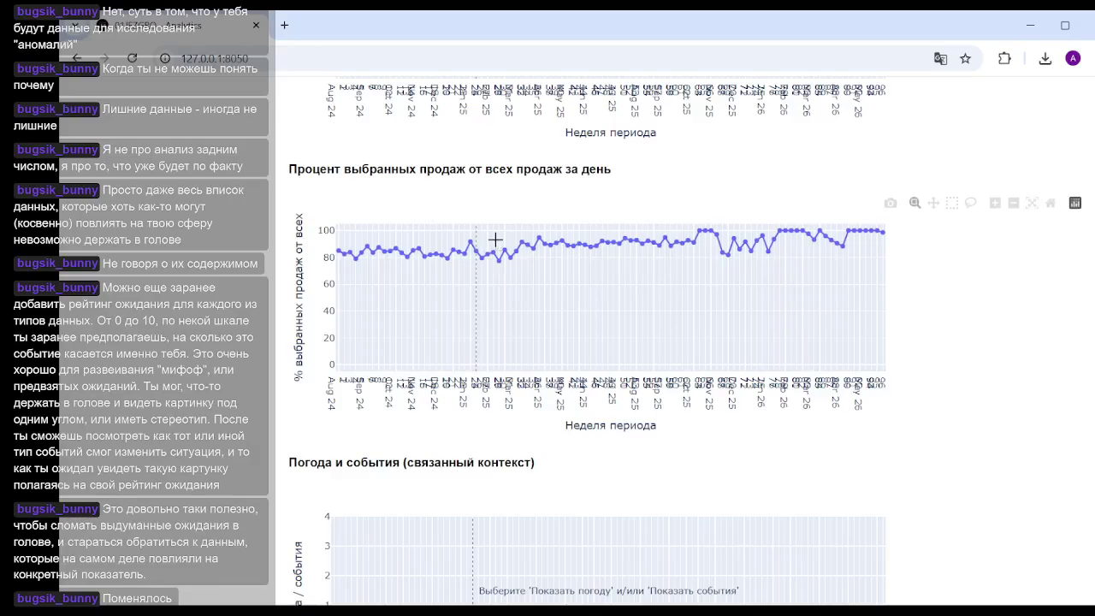
scroll(1045, 272, "up", 3)
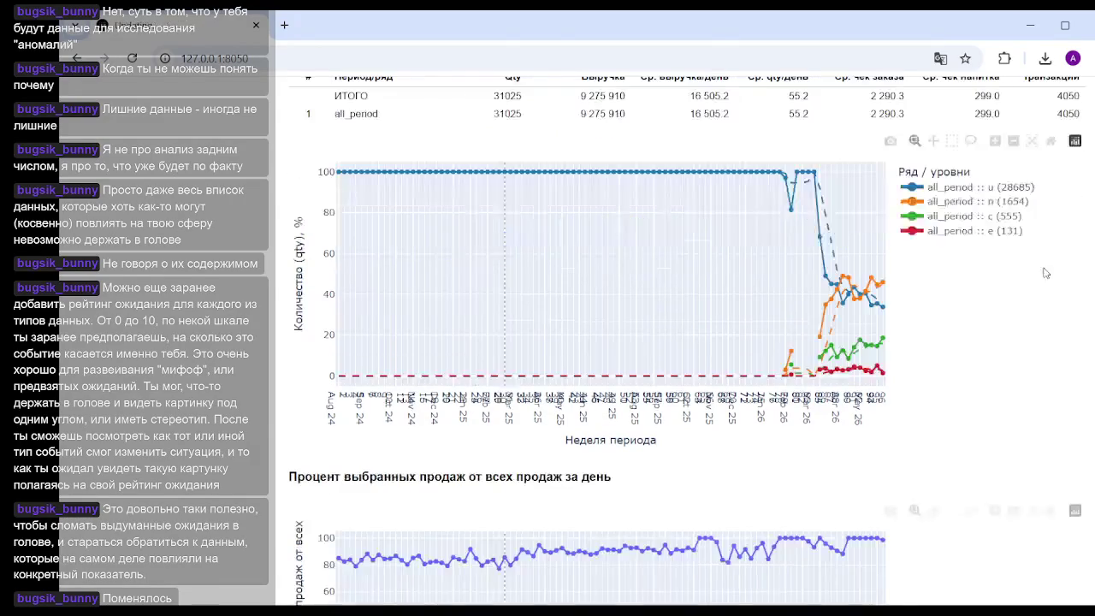
scroll(965, 327, "up", 3)
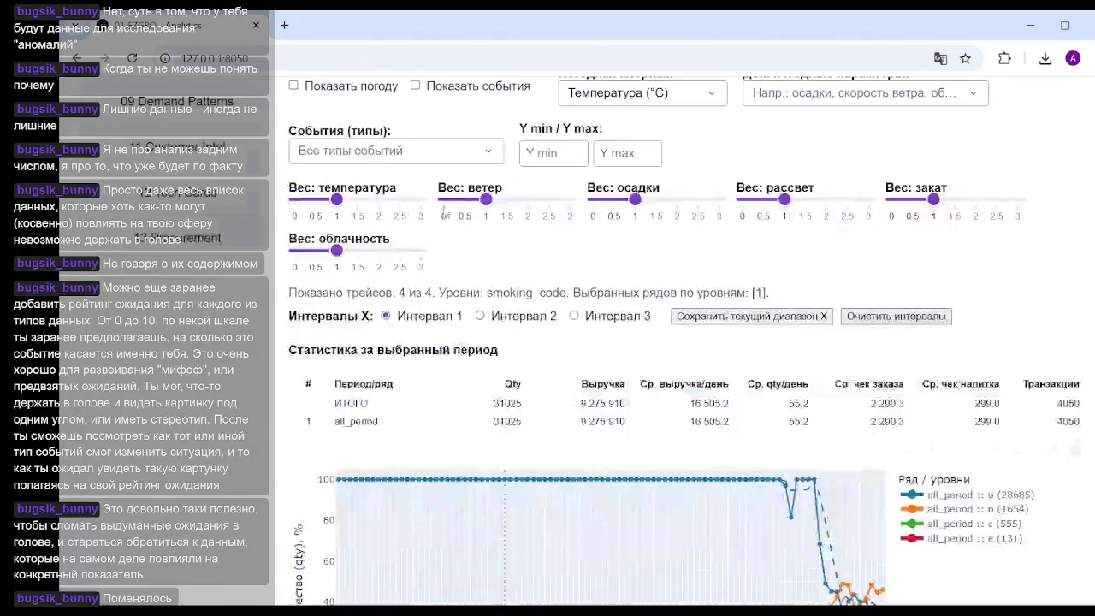
scroll(416, 201, "up", 3)
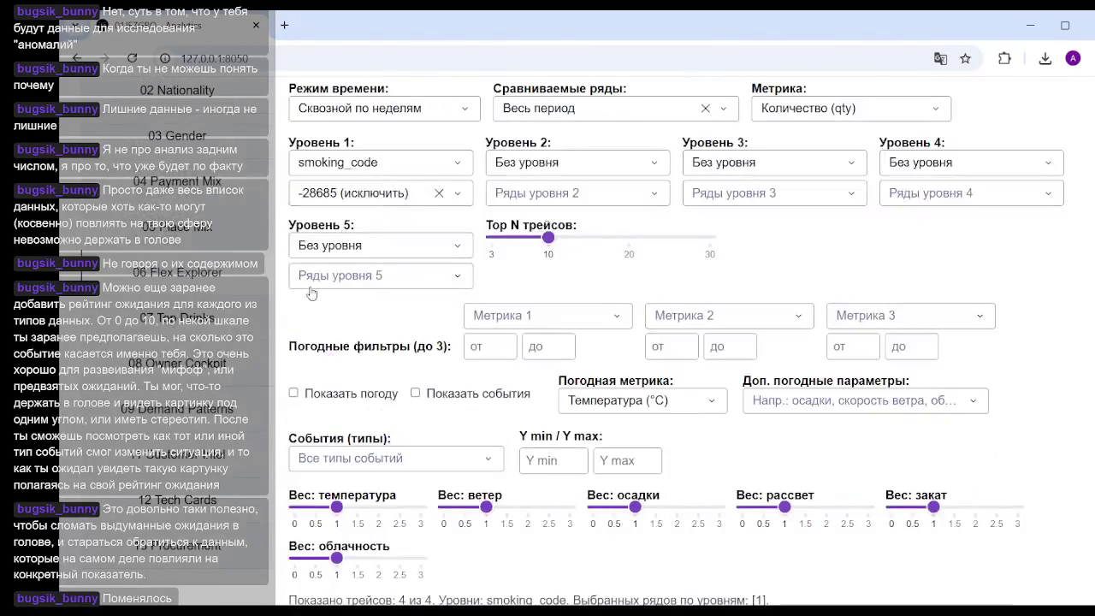
Step: Restrict the Level 1 smoking_code values to n (1654), c (555) and e (131)
left_click(437, 195)
left_click(372, 197)
left_click(310, 308)
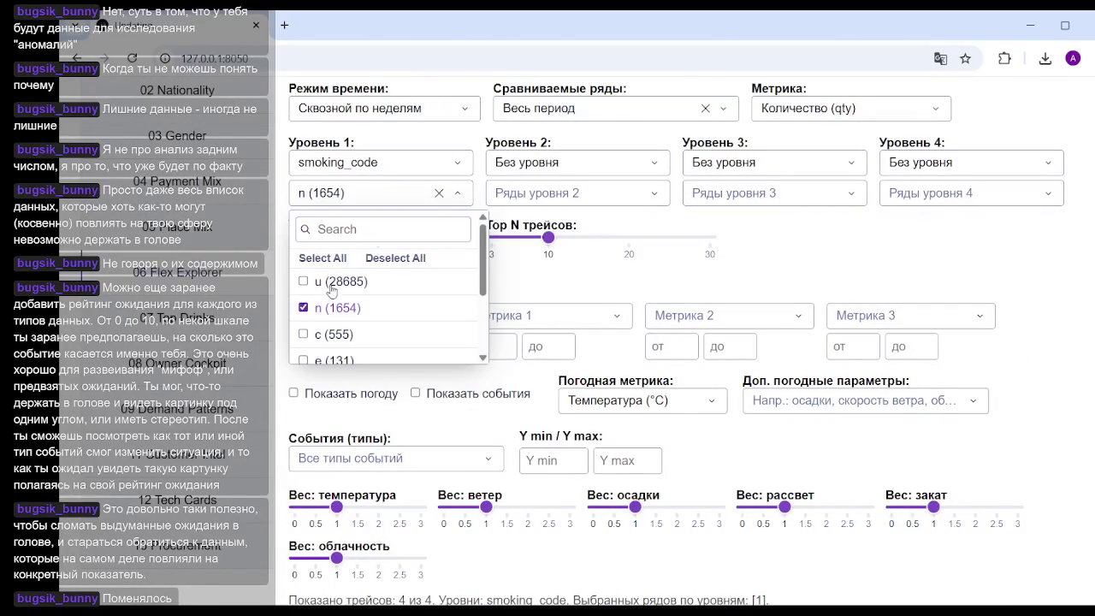
left_click(304, 335)
left_click(304, 360)
left_click(1012, 346)
scroll(1035, 462, "down", 5)
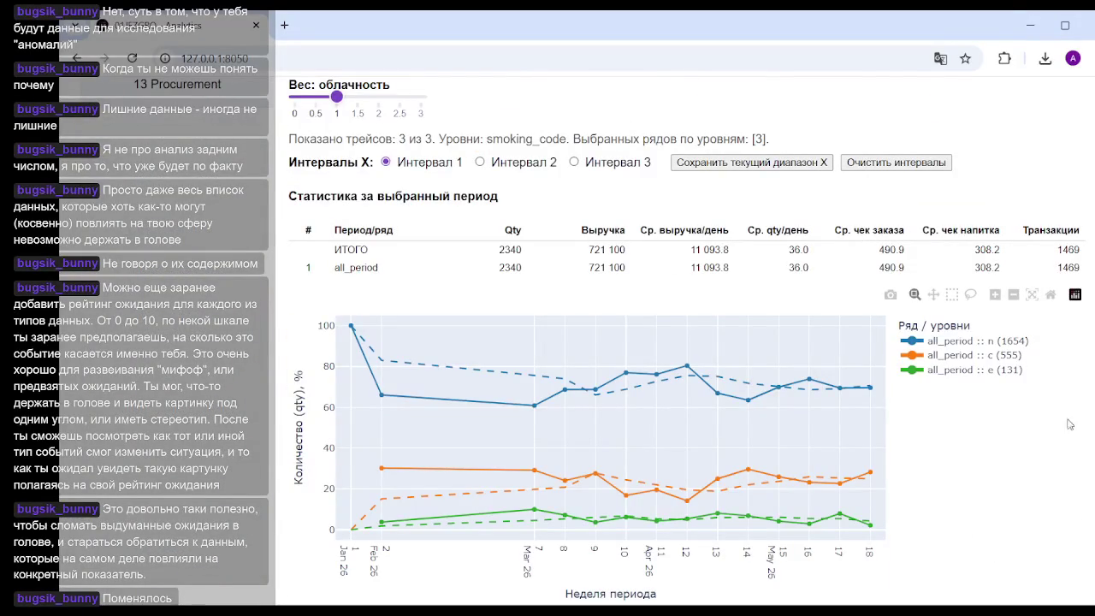
mouse_move(534, 468)
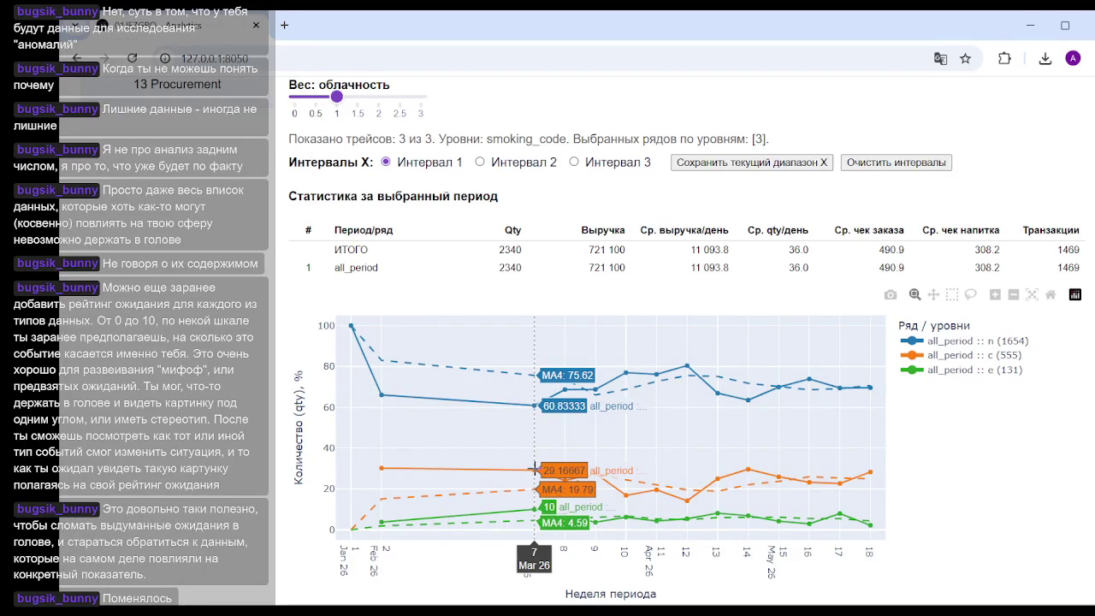
Step: Mark week 14 on the quantity chart and review the filtered charts
left_click(744, 470)
scroll(964, 303, "down", 3)
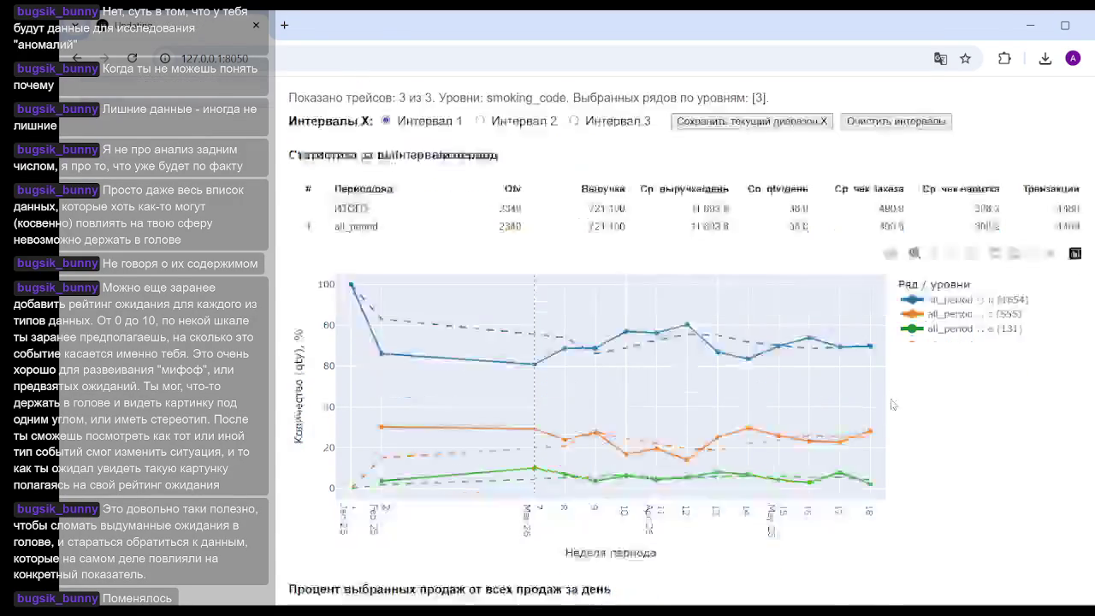
scroll(964, 303, "down", 1)
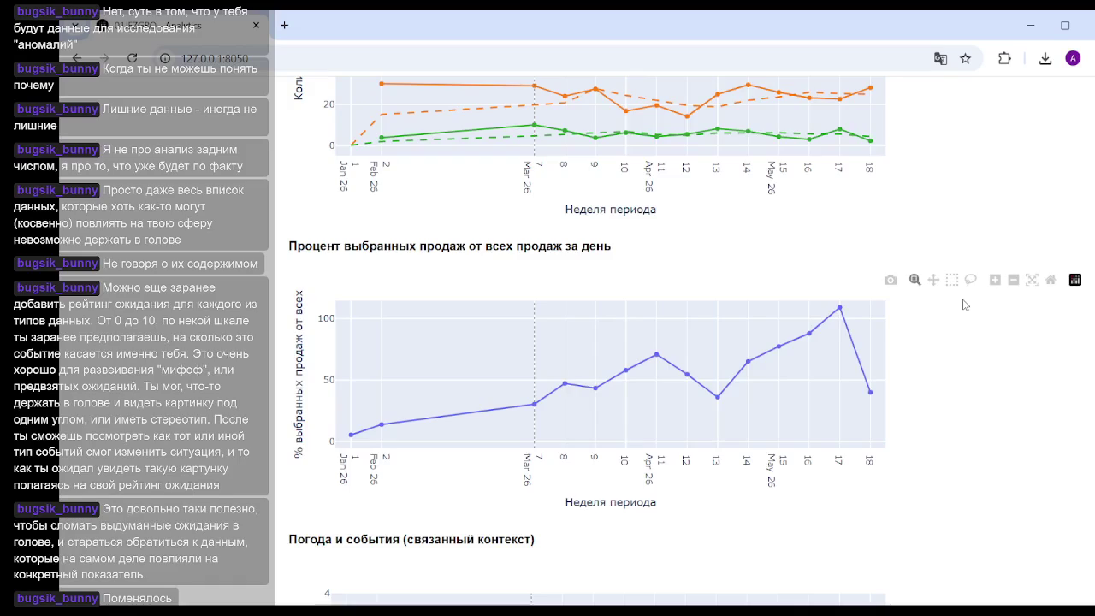
scroll(967, 304, "up", 2)
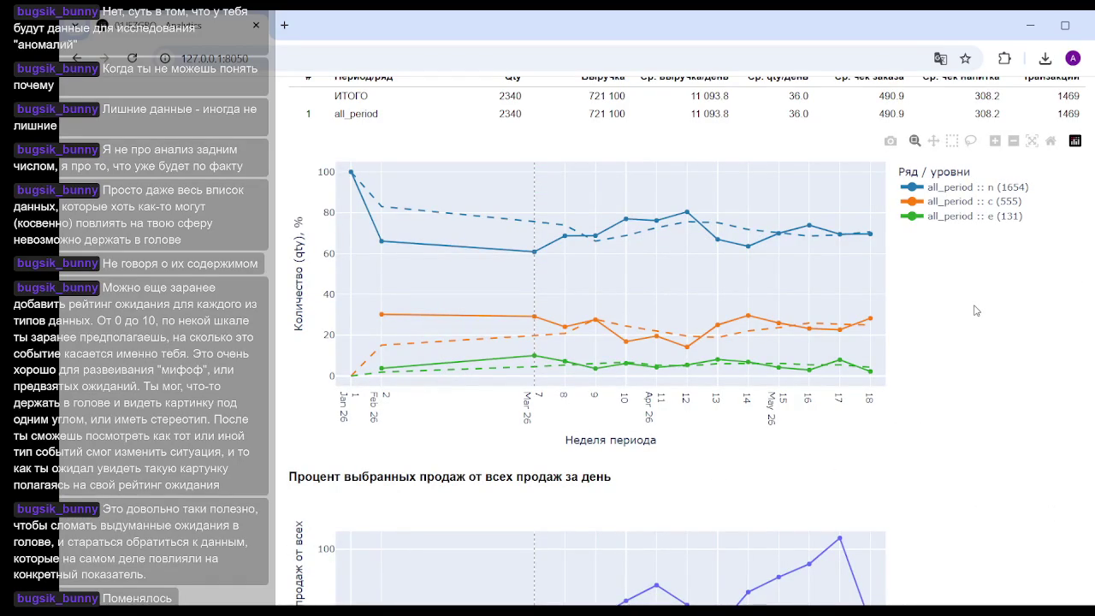
scroll(986, 330, "down", 2)
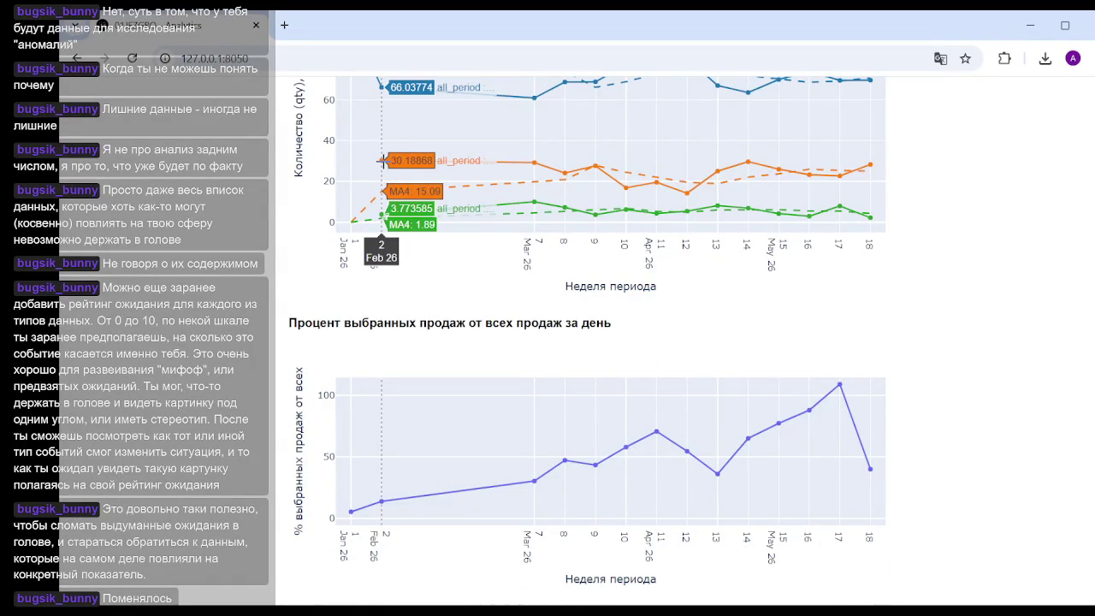
scroll(457, 350, "up", 3)
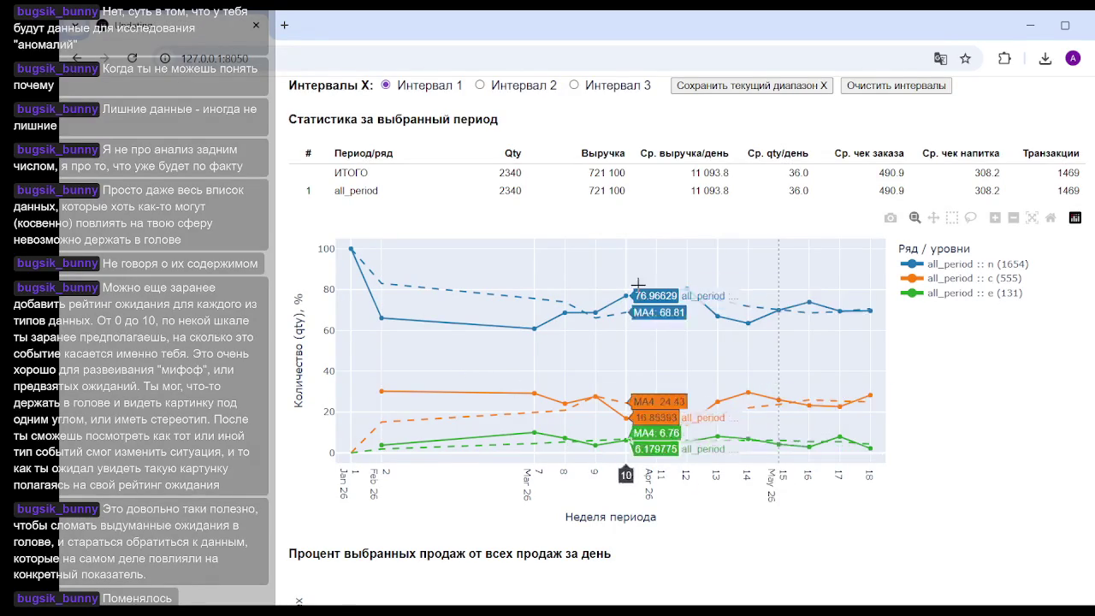
scroll(784, 396, "up", 5)
scroll(783, 397, "up", 3)
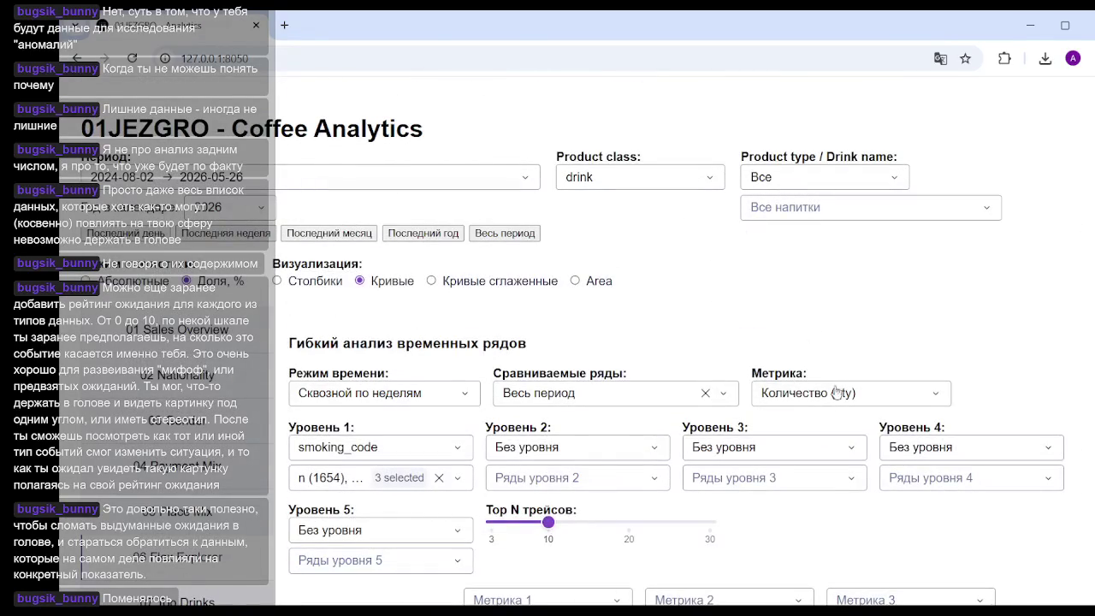
Step: Switch Режим статистики to 'Доля, %' so n, c and e appear as quantity shares
scroll(835, 398, "down", 1)
scroll(835, 399, "down", 3)
scroll(835, 398, "up", 4)
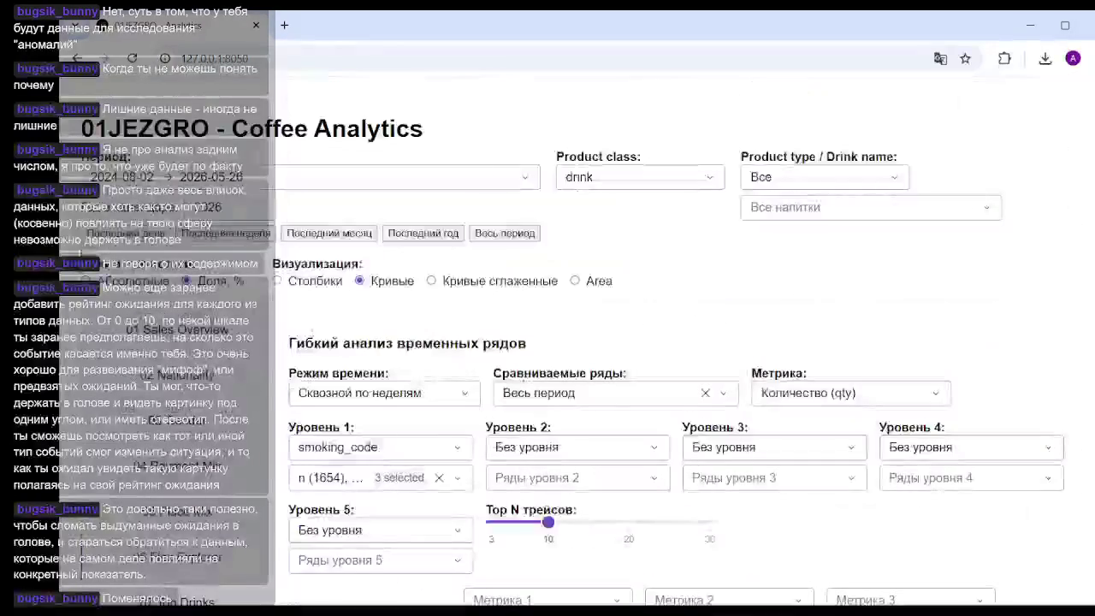
scroll(603, 348, "down", 10)
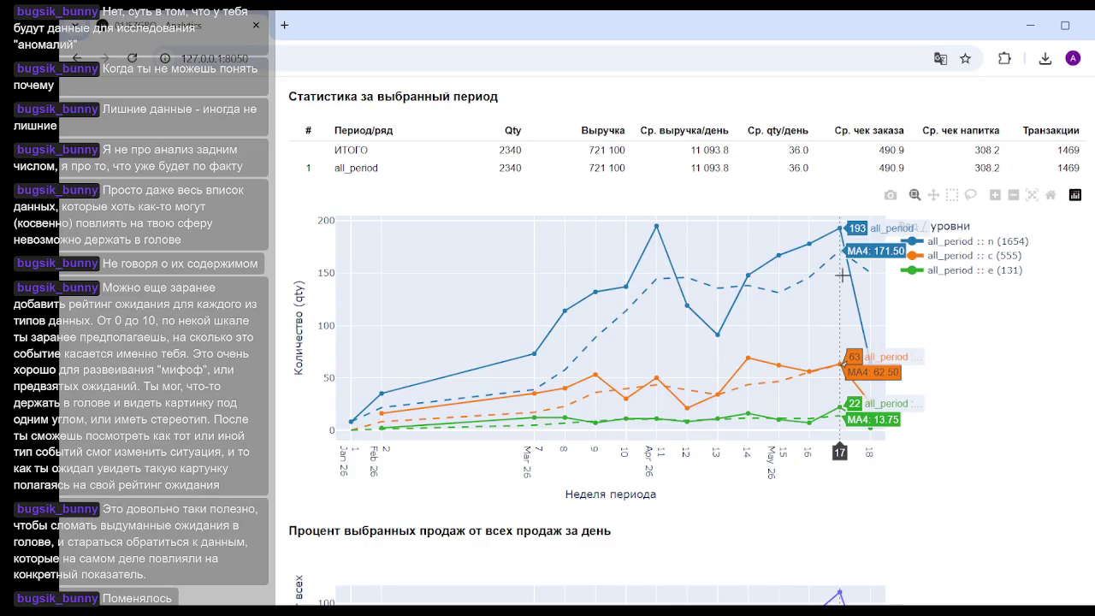
mouse_move(839, 230)
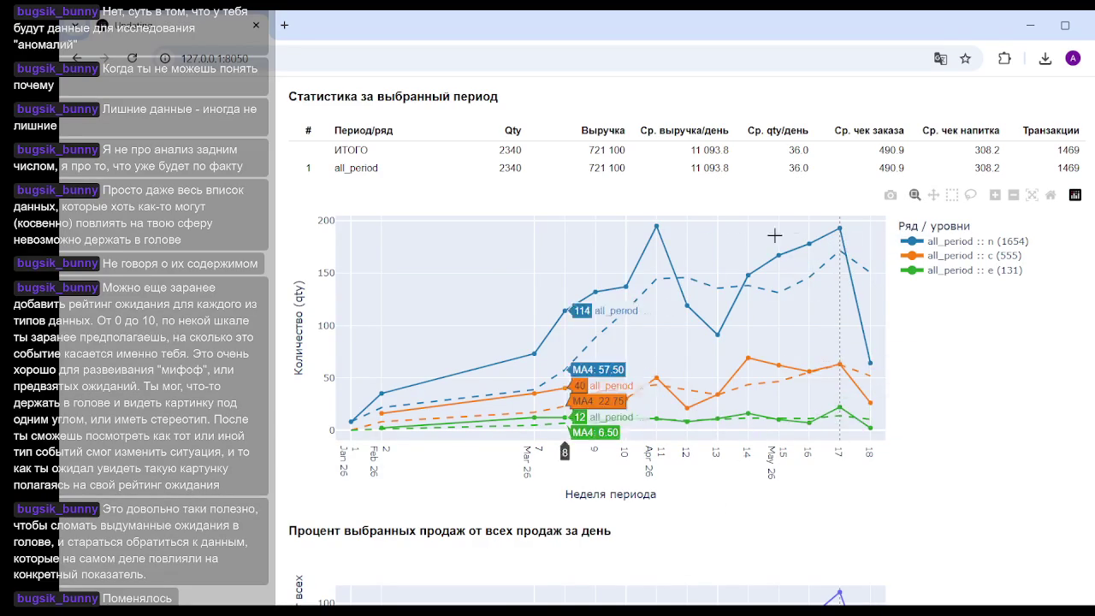
mouse_move(839, 359)
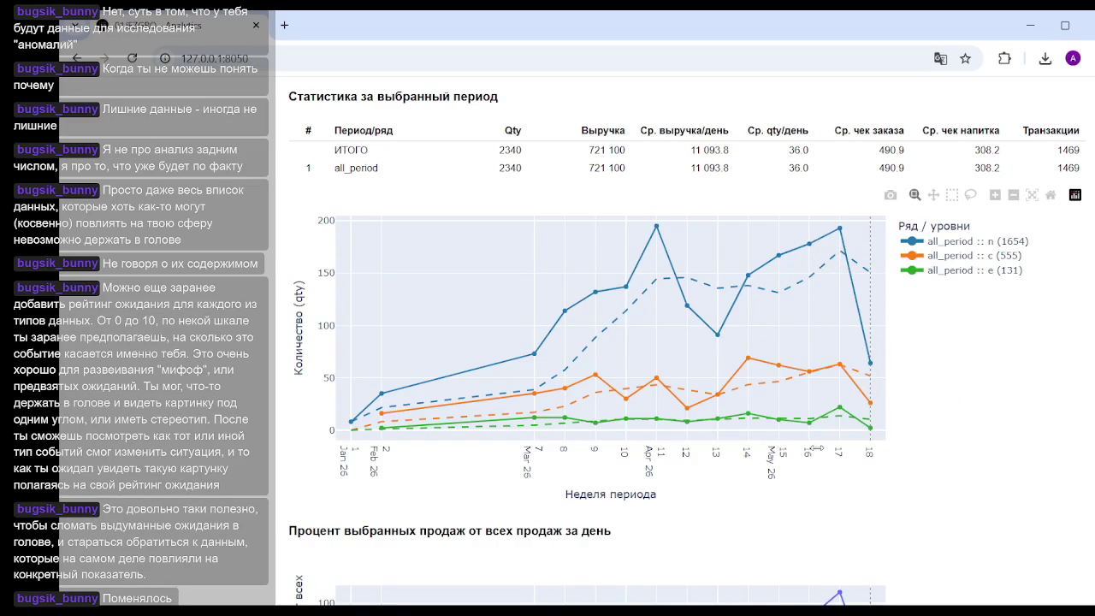
mouse_move(839, 257)
scroll(730, 334, "up", 5)
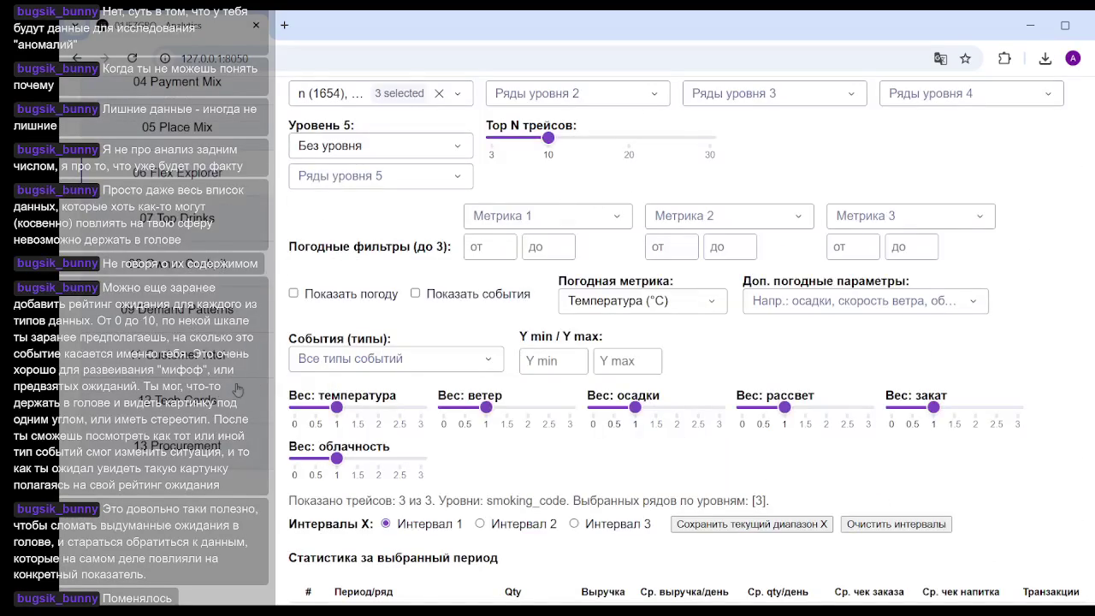
scroll(263, 327, "up", 3)
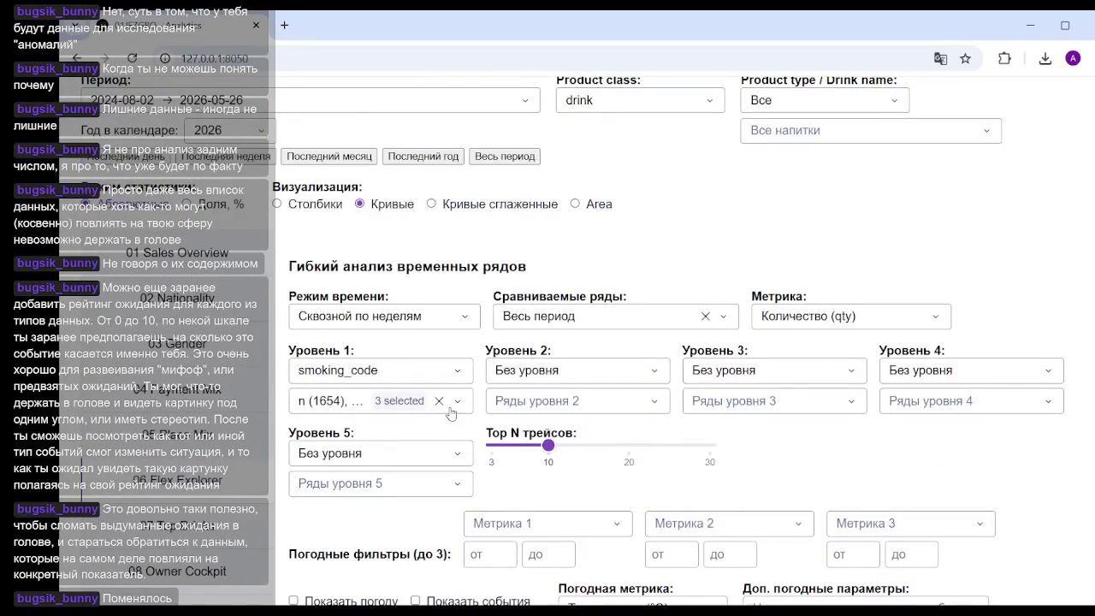
left_click(185, 204)
scroll(664, 291, "down", 4)
scroll(467, 303, "down", 4)
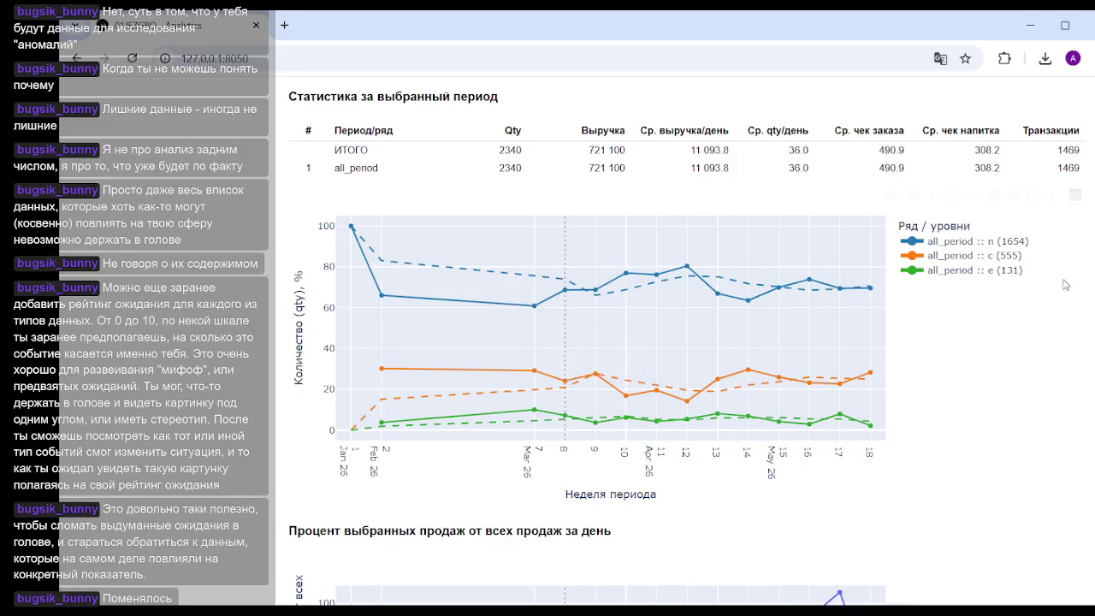
left_click(956, 245)
left_click(975, 272)
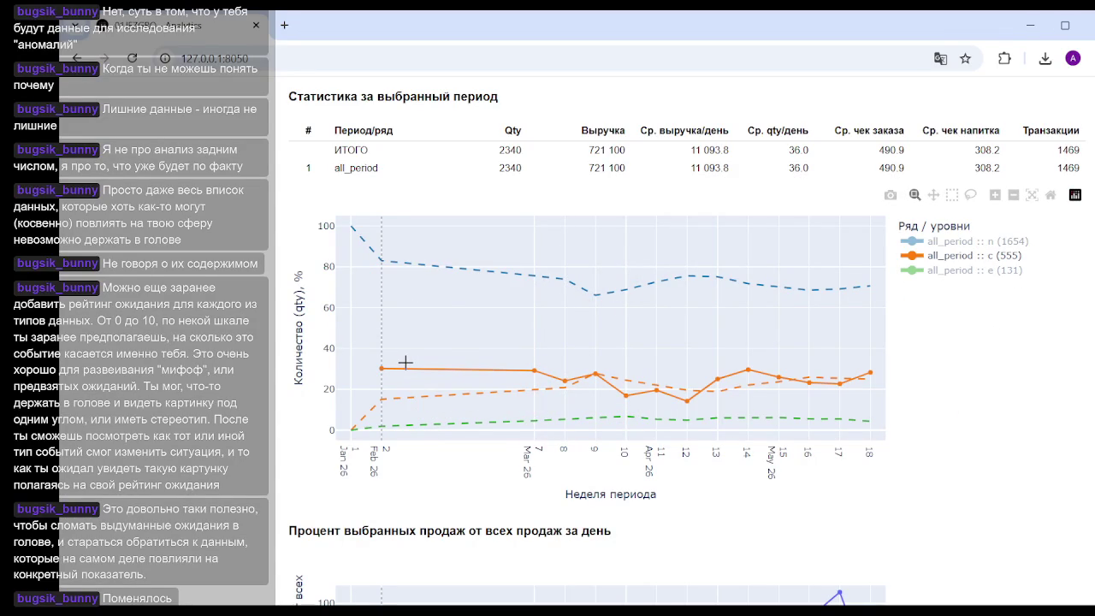
mouse_move(779, 376)
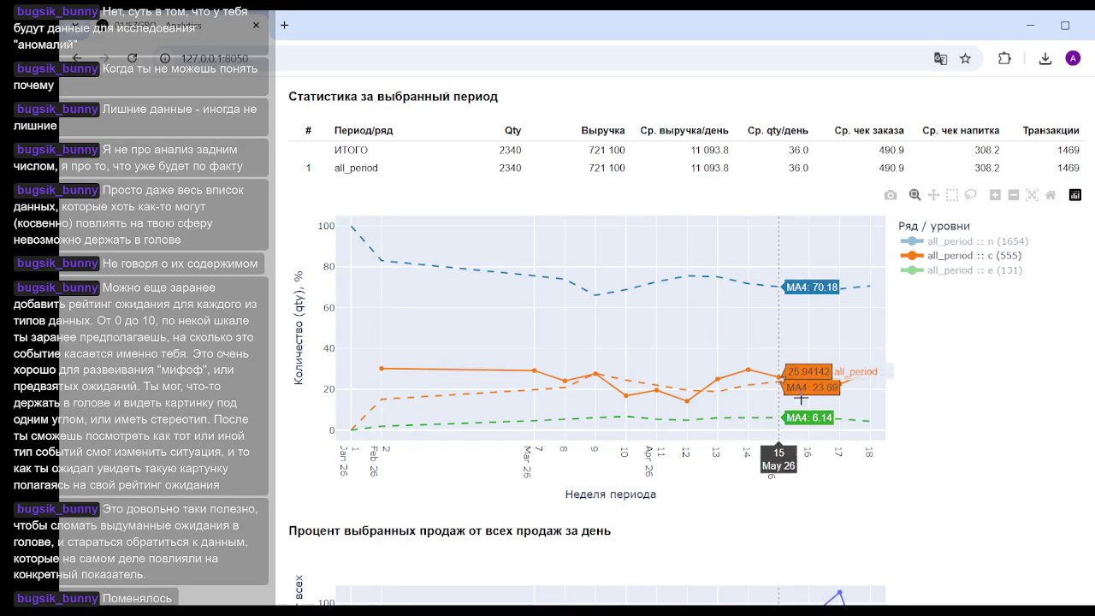
scroll(970, 347, "down", 5)
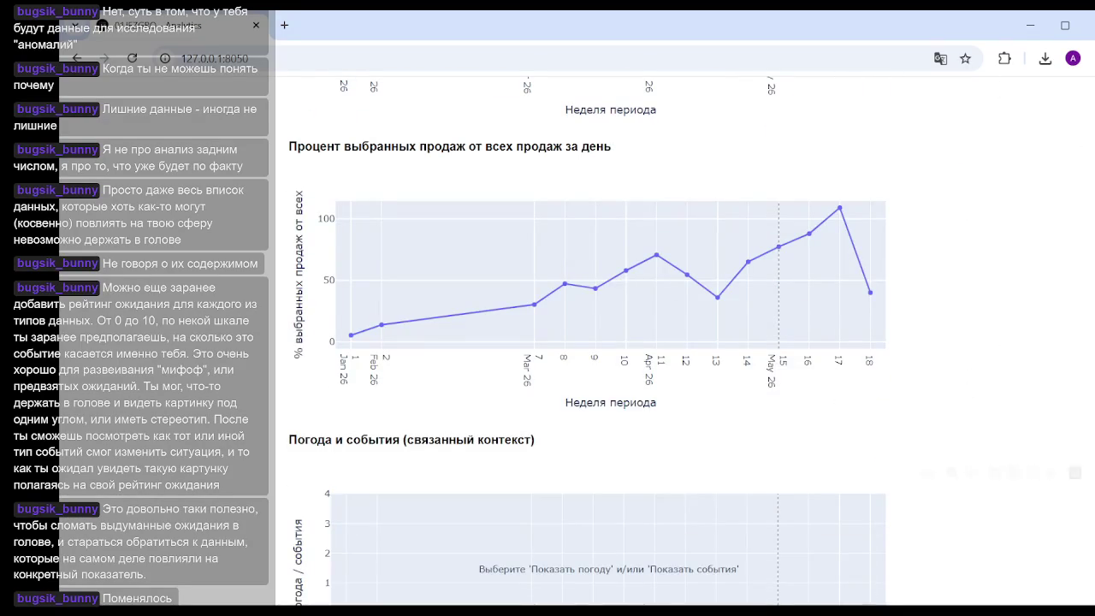
scroll(770, 374, "up", 4)
scroll(770, 374, "up", 4)
scroll(770, 374, "down", 3)
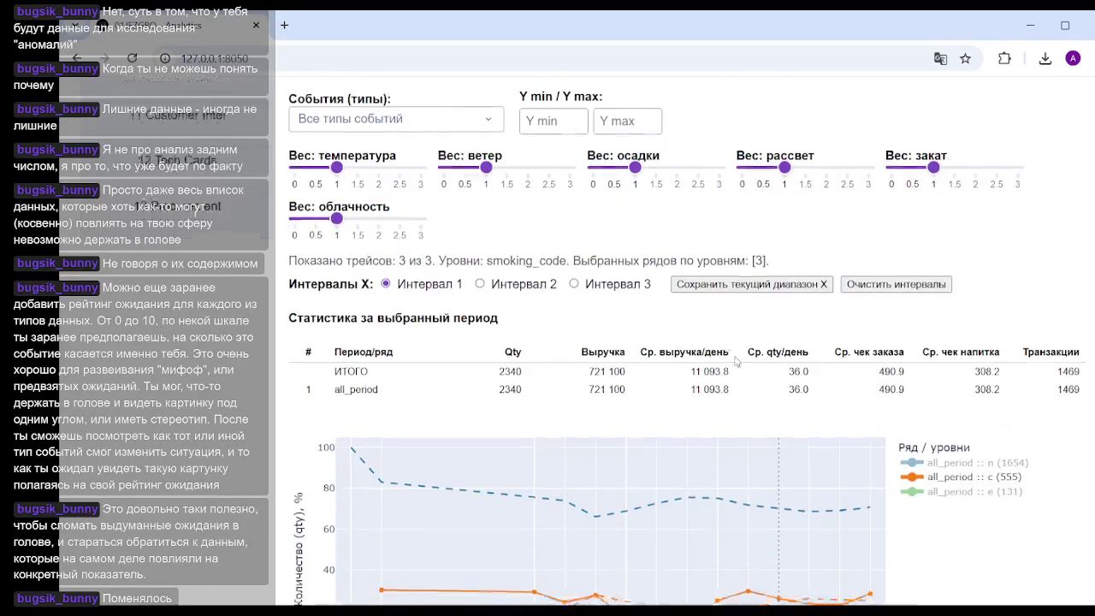
left_click(968, 271)
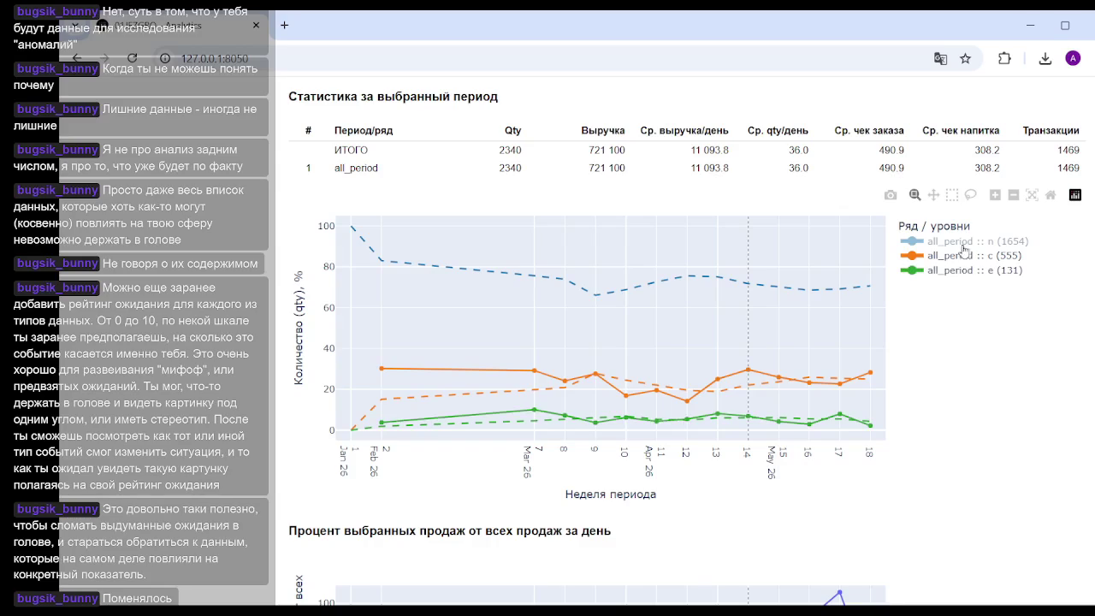
left_click(959, 242)
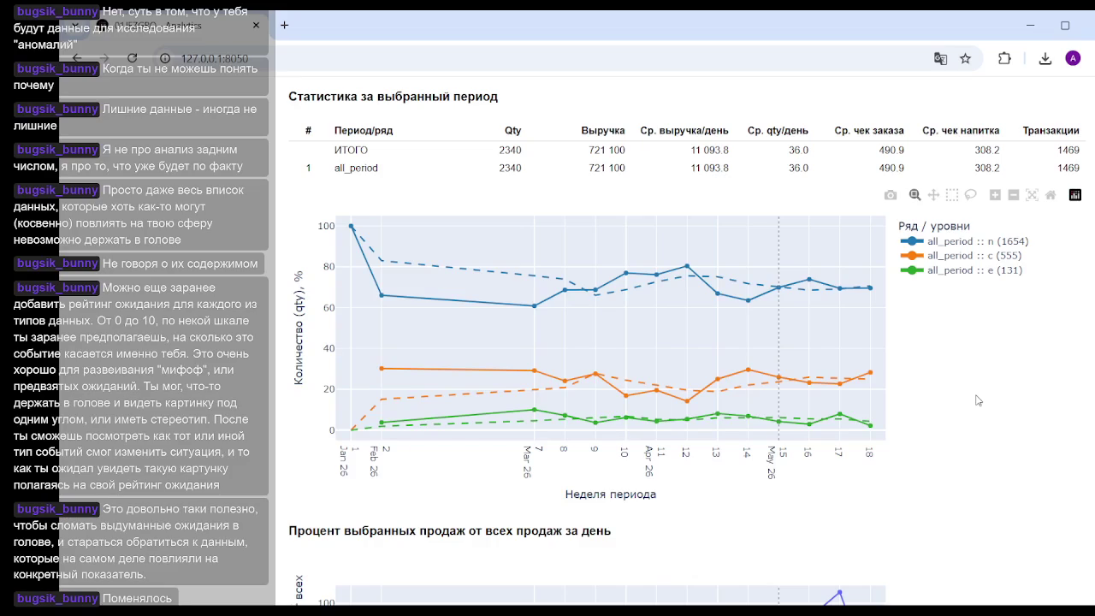
mouse_move(558, 331)
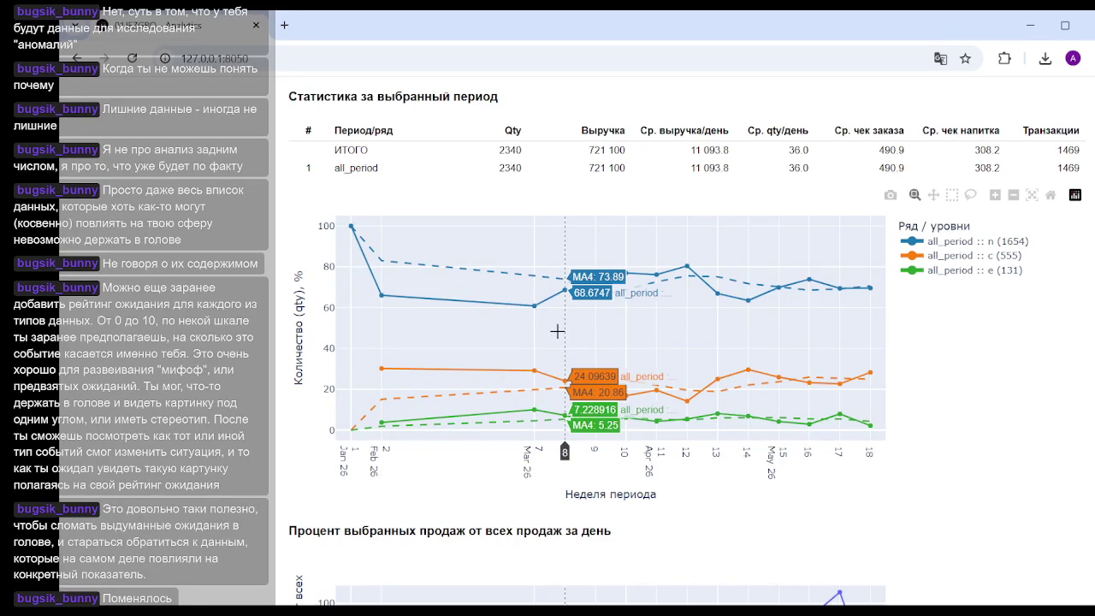
scroll(966, 369, "down", 4)
scroll(965, 370, "down", 4)
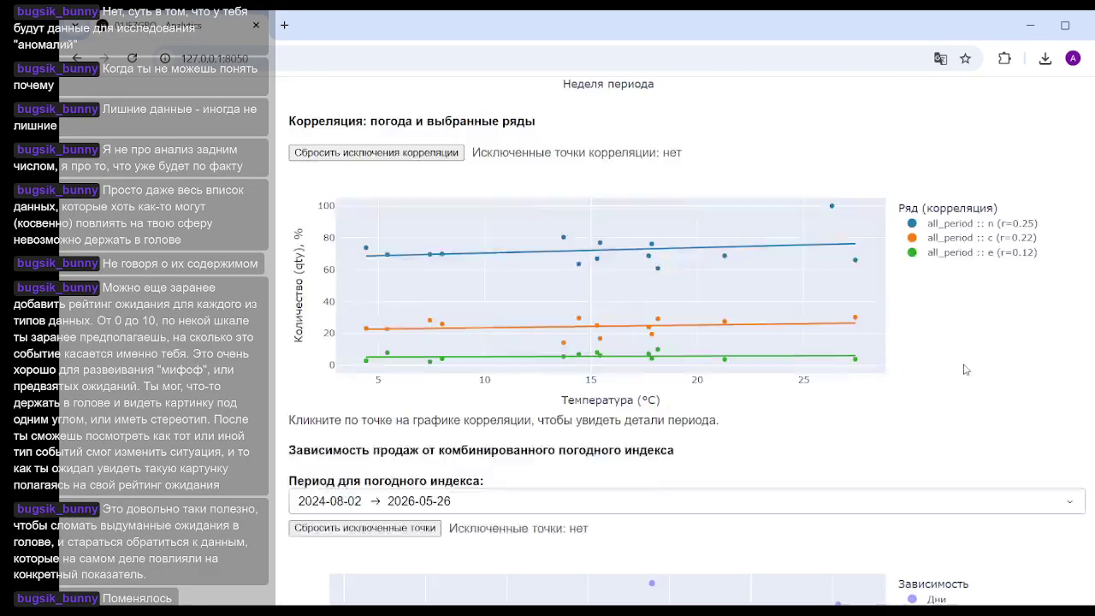
scroll(965, 370, "down", 4)
scroll(965, 369, "up", 6)
scroll(969, 369, "up", 4)
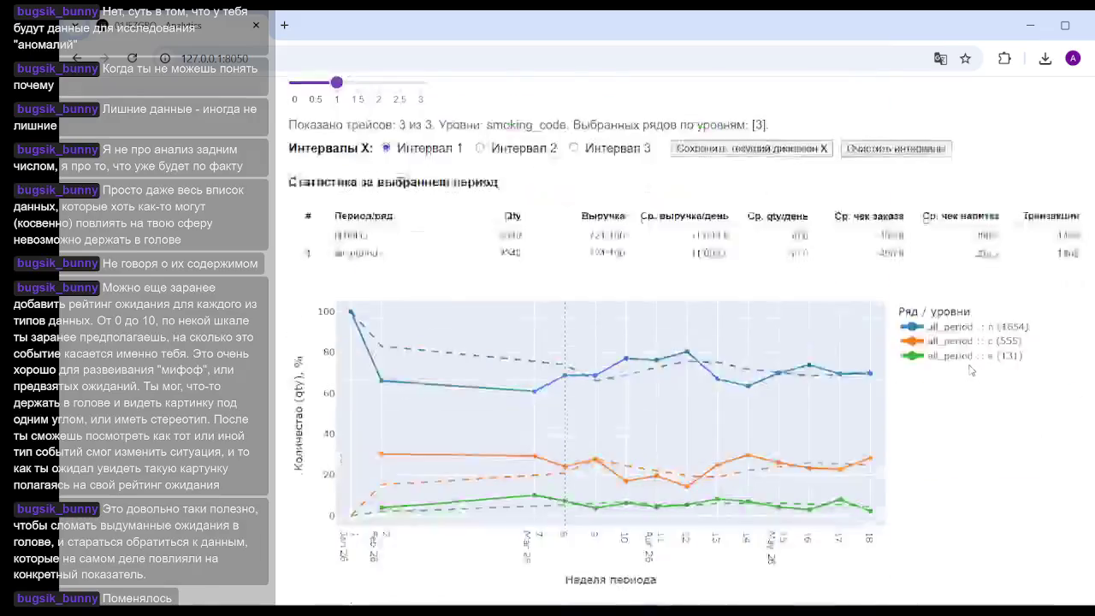
scroll(971, 369, "up", 5)
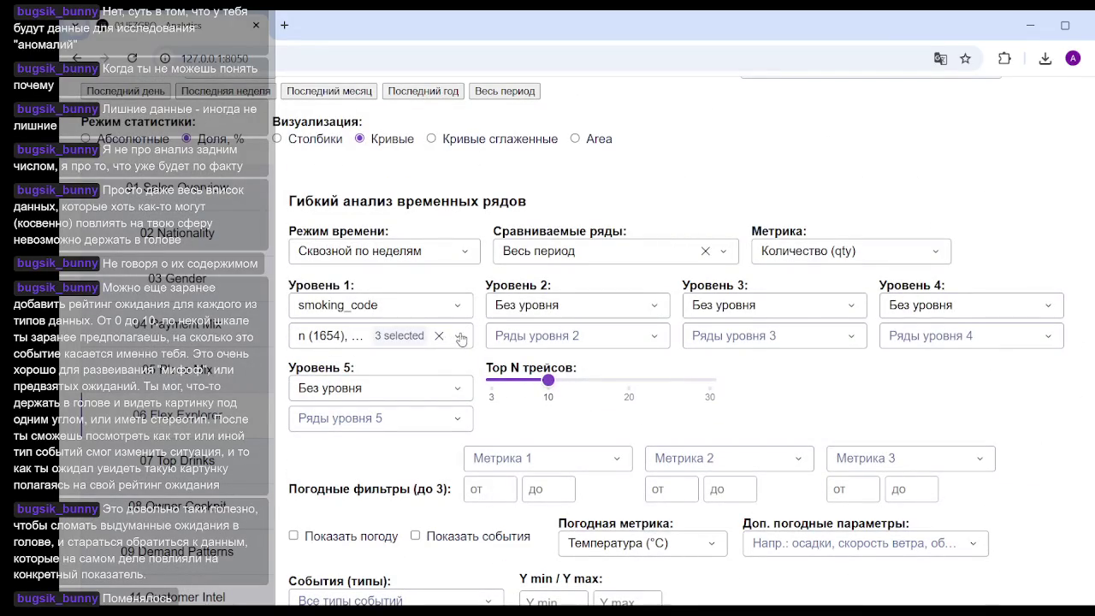
Step: Deselect All in the Level 1 smoking_code values list so u (28685) returns to the chart
left_click(461, 338)
scroll(423, 454, "down", 2)
scroll(422, 454, "down", 2)
left_click_drag(485, 473, 489, 400)
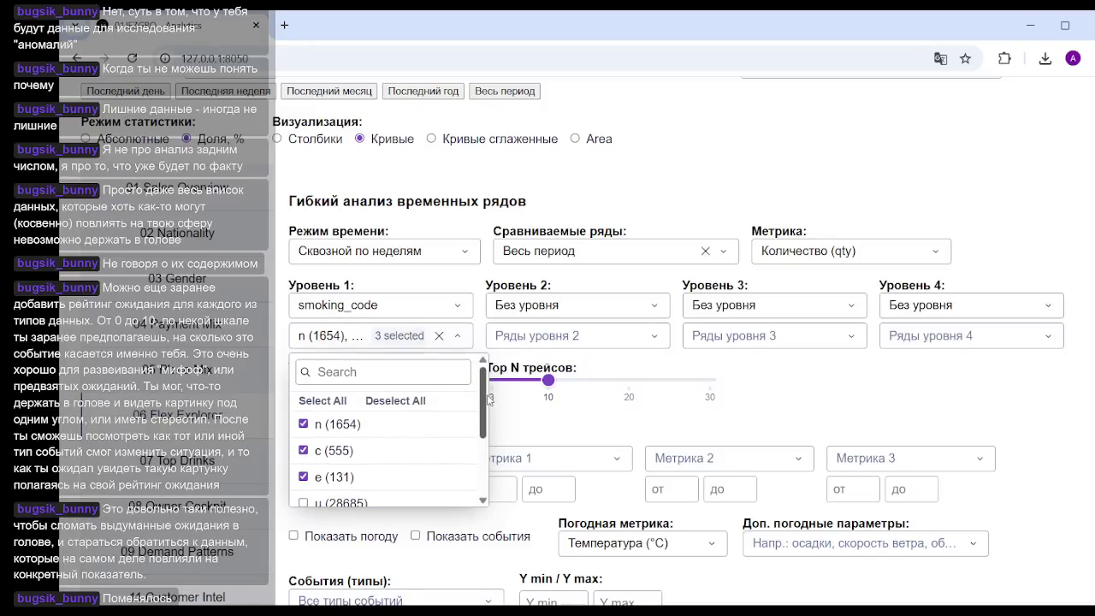
left_click(401, 400)
left_click(779, 414)
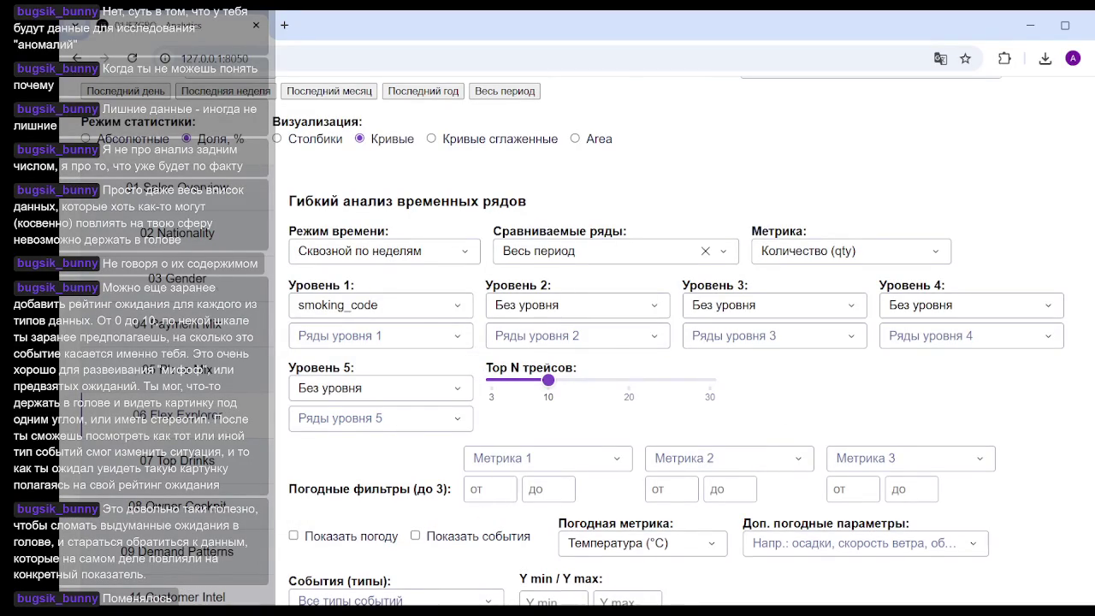
scroll(780, 319, "down", 5)
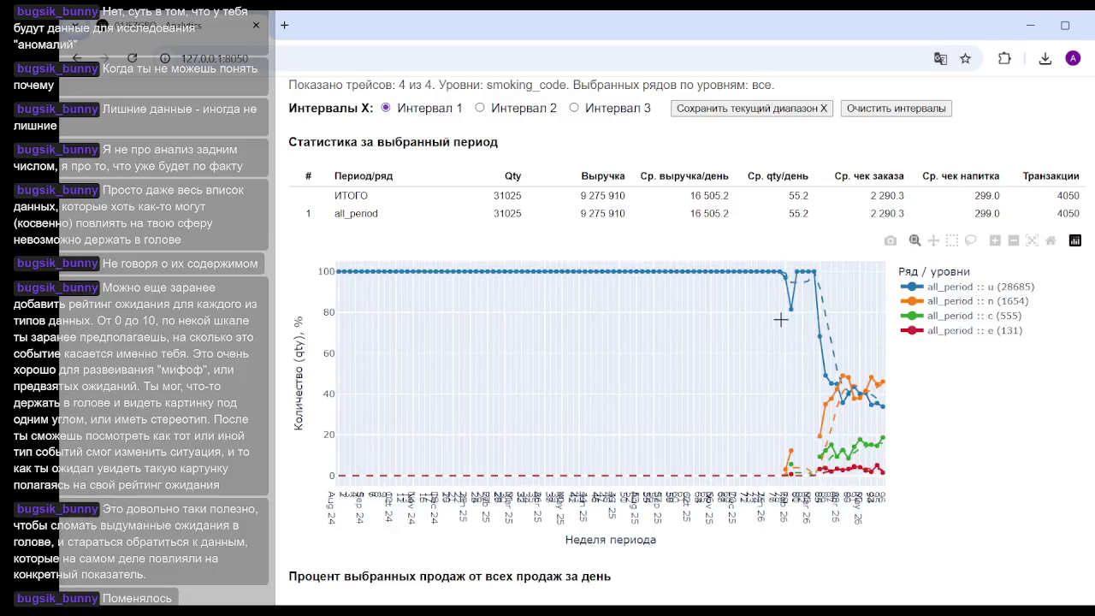
mouse_move(843, 376)
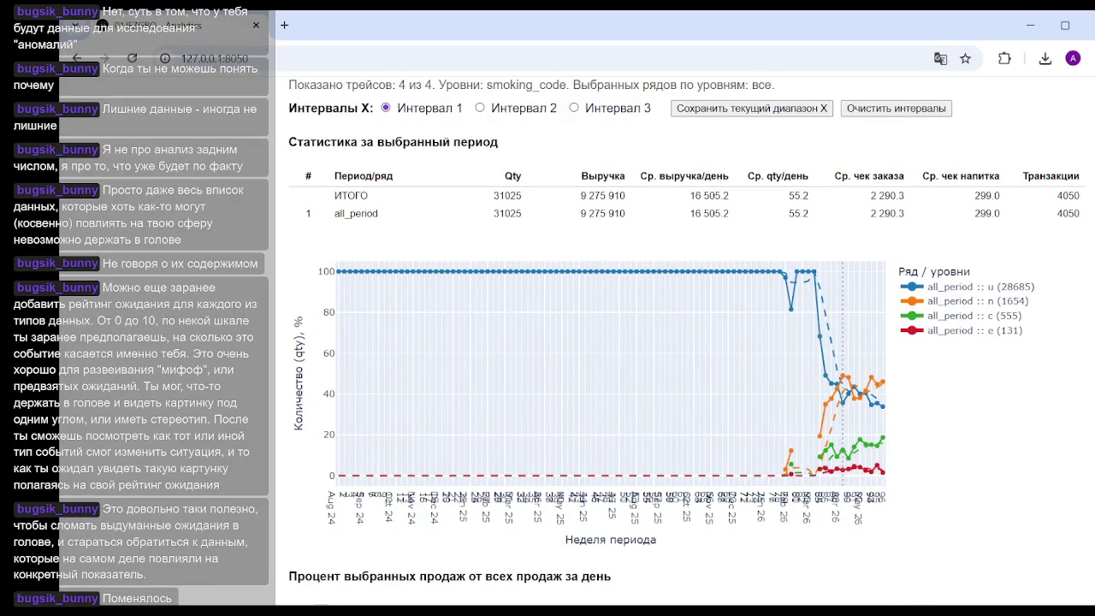
scroll(721, 504, "down", 6)
scroll(721, 504, "up", 8)
scroll(721, 504, "up", 10)
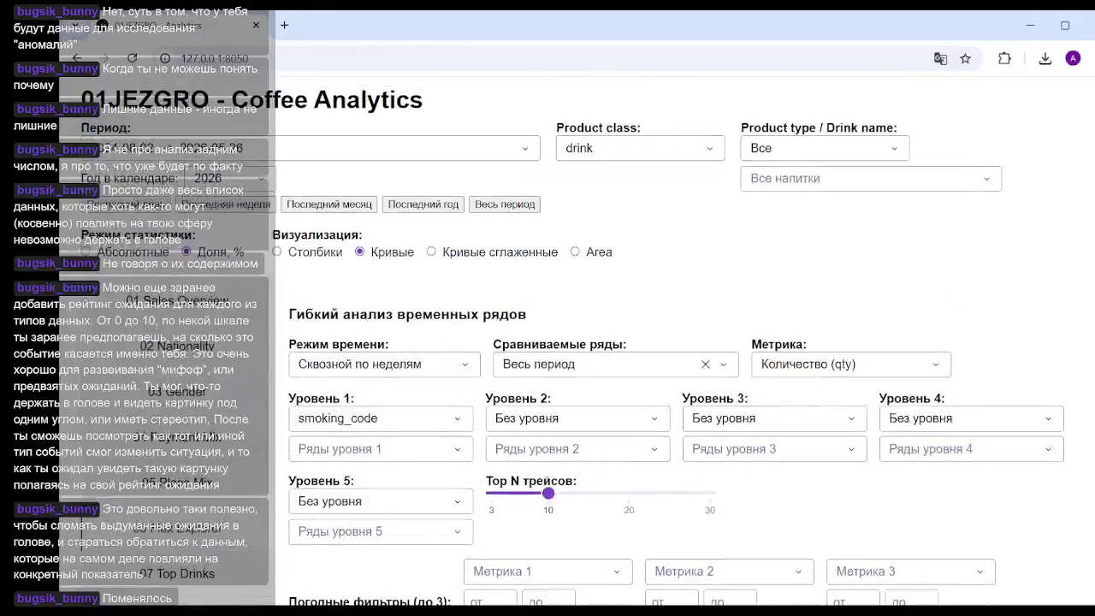
Step: Return statistics to absolute quantities, open the Top 20 drinks page, then switch to DB Browser for SQLite
left_click(86, 252)
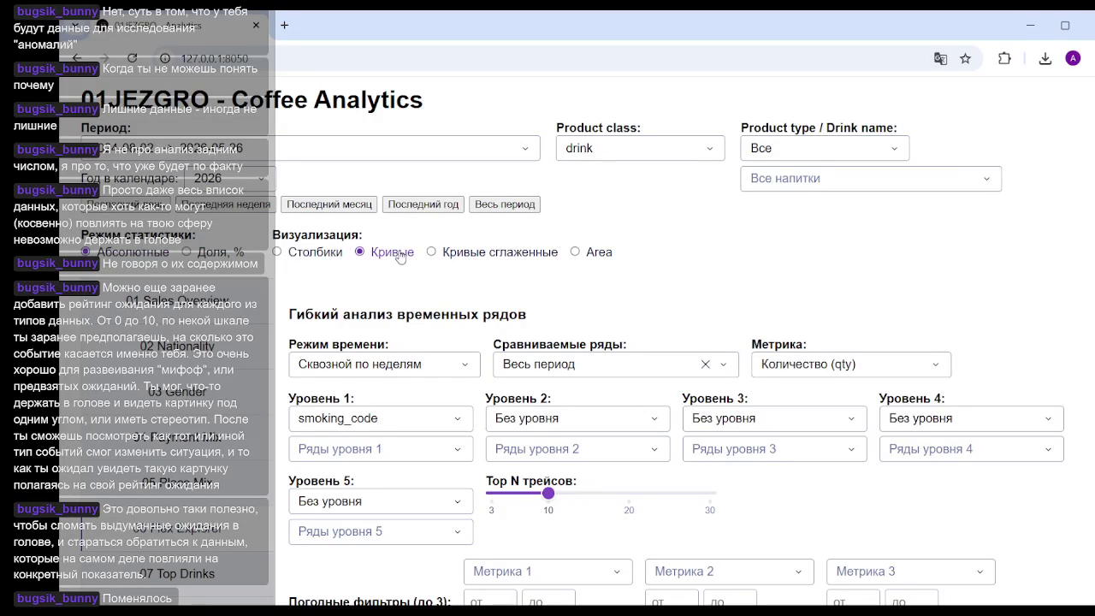
scroll(191, 478, "down", 2)
left_click(218, 421)
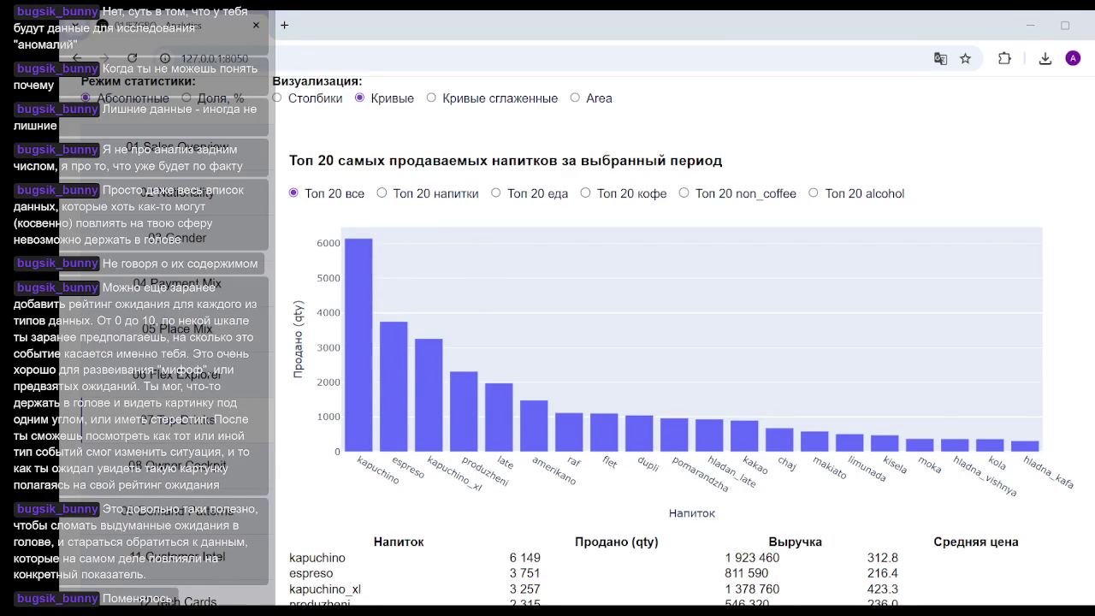
key("alt+Tab")
left_click_drag(550, 533, 890, 533)
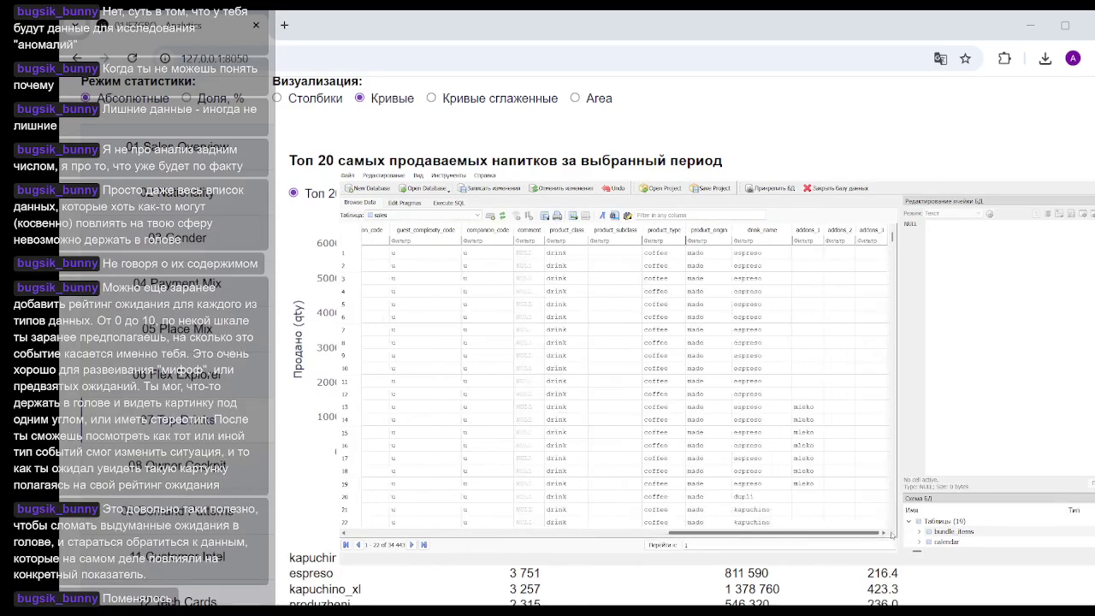
left_click_drag(891, 536, 841, 534)
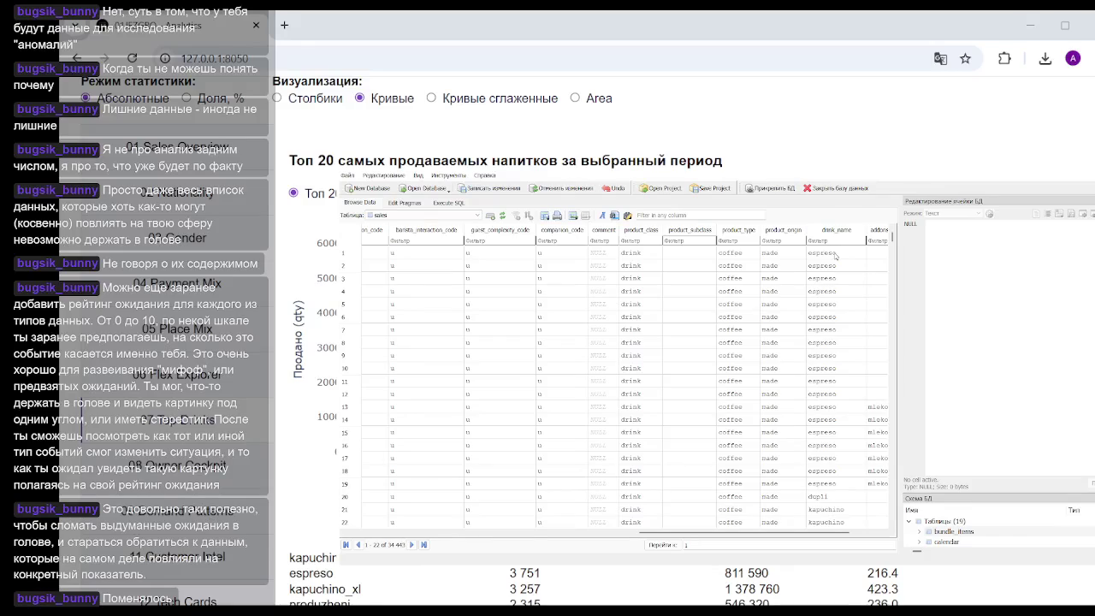
left_click(832, 254)
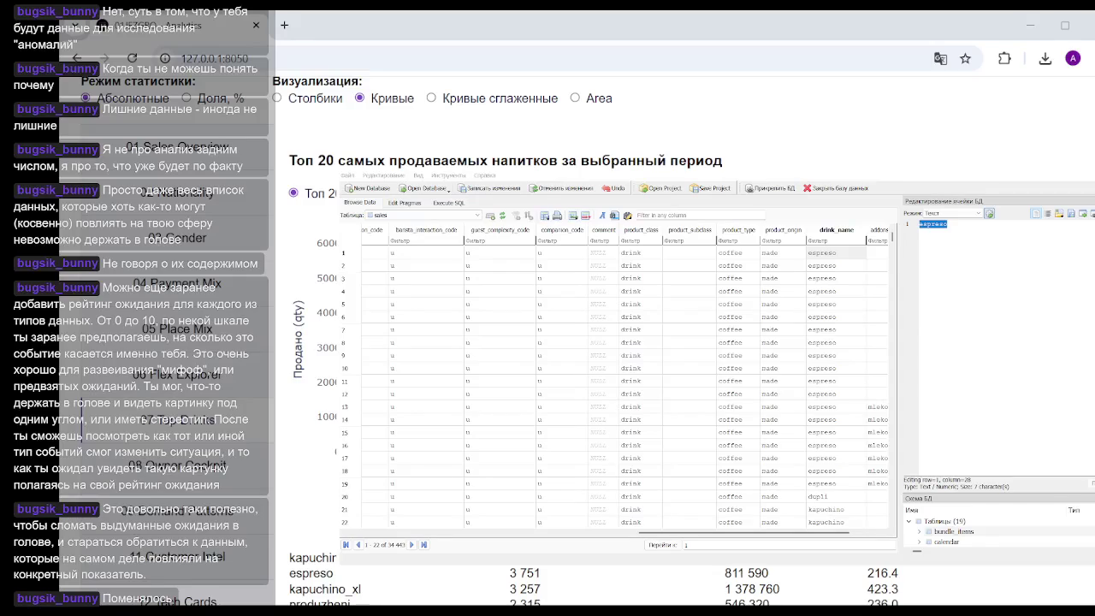
left_click(834, 253)
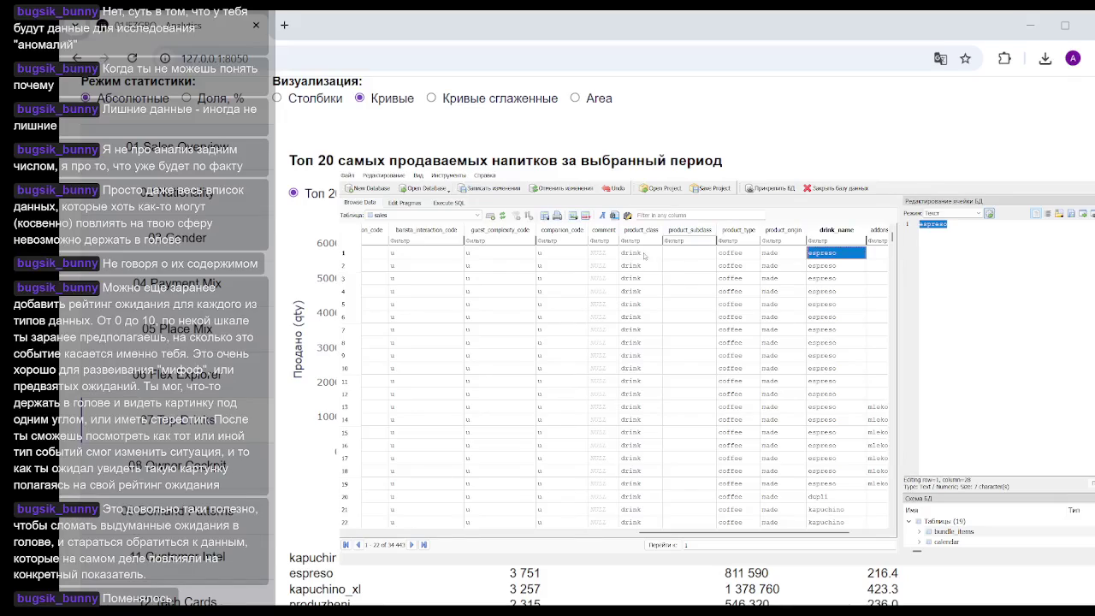
left_click(679, 253)
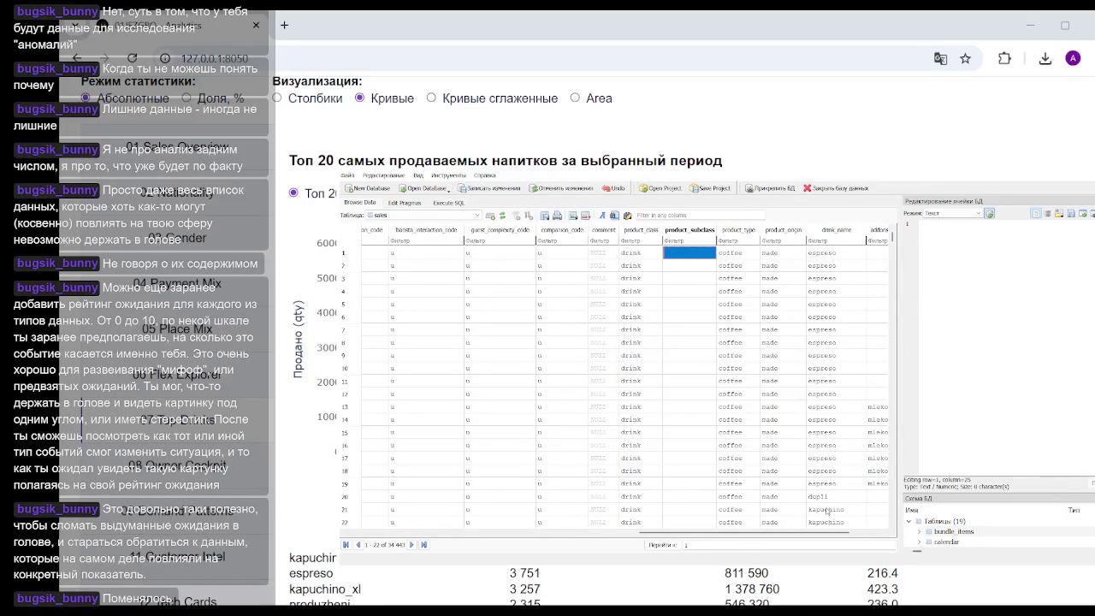
left_click(992, 256)
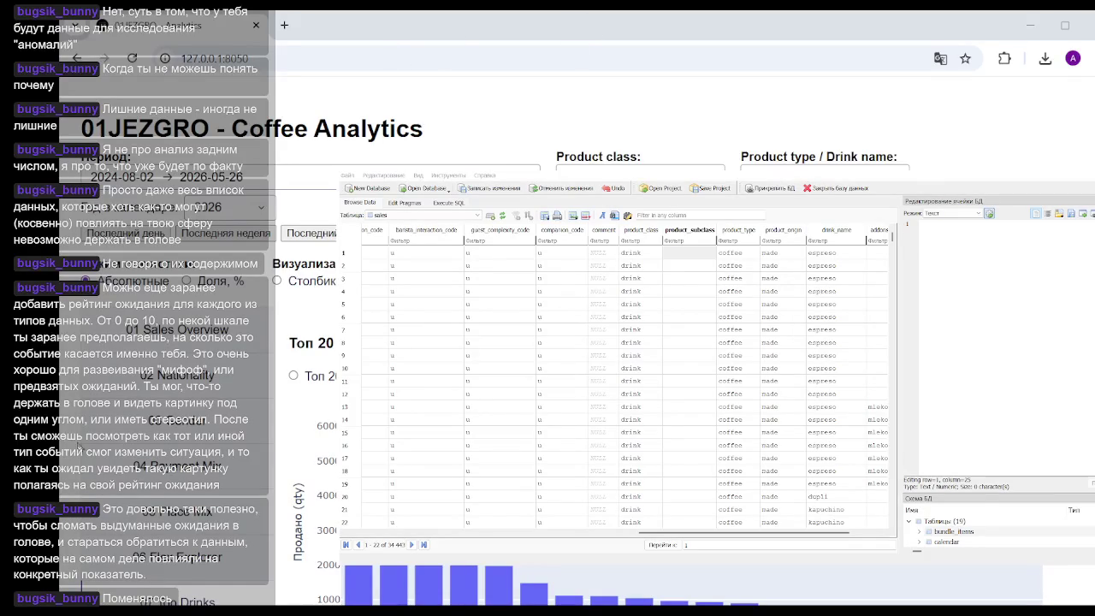
scroll(256, 369, "down", 4)
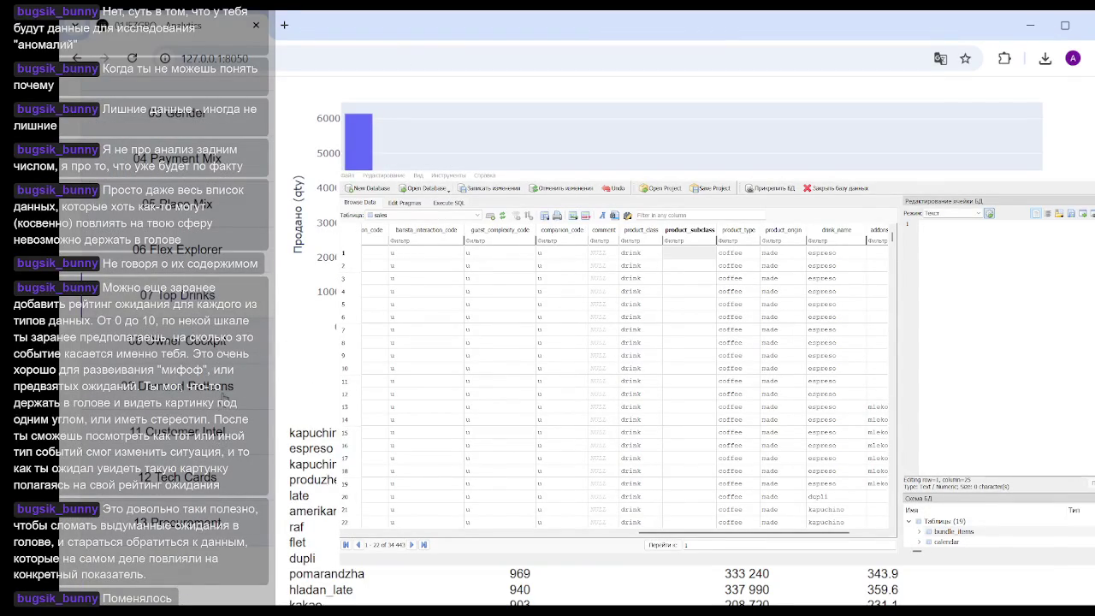
scroll(233, 391, "up", 3)
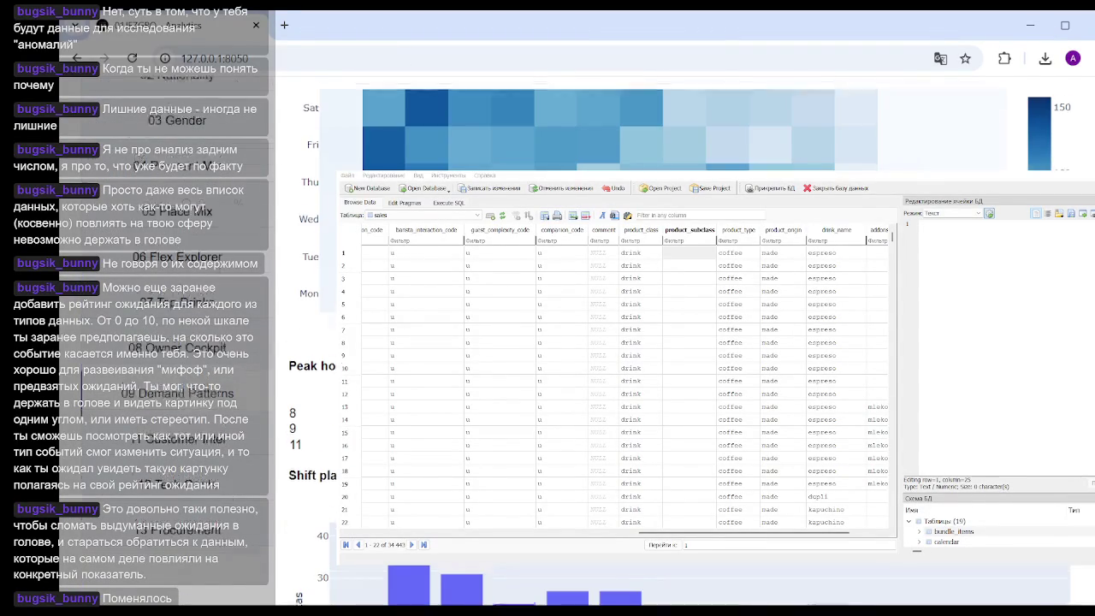
scroll(233, 391, "up", 3)
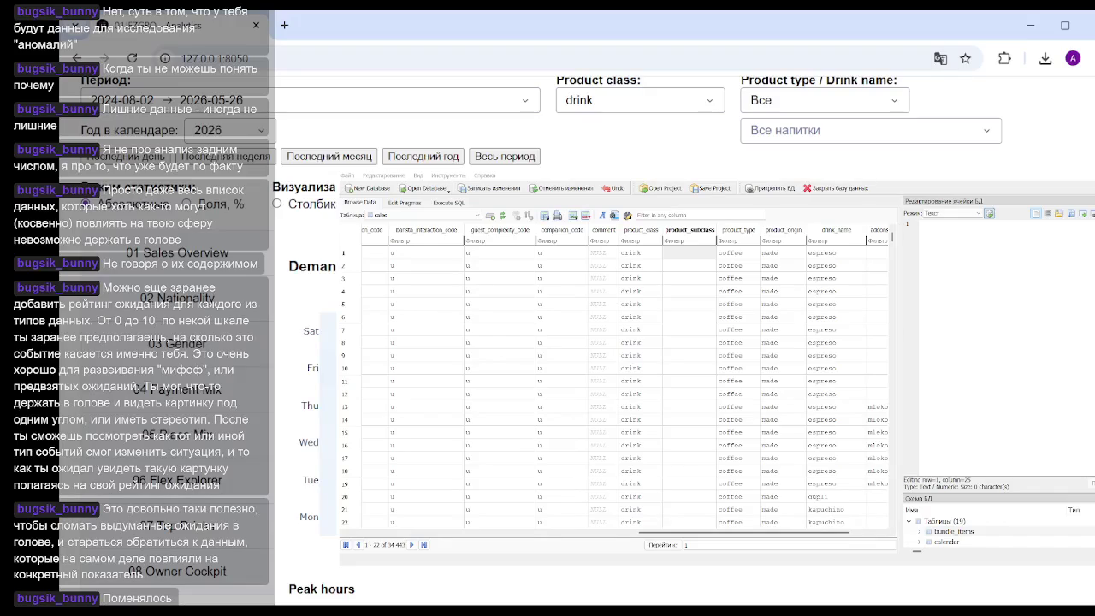
scroll(565, 342, "down", 1)
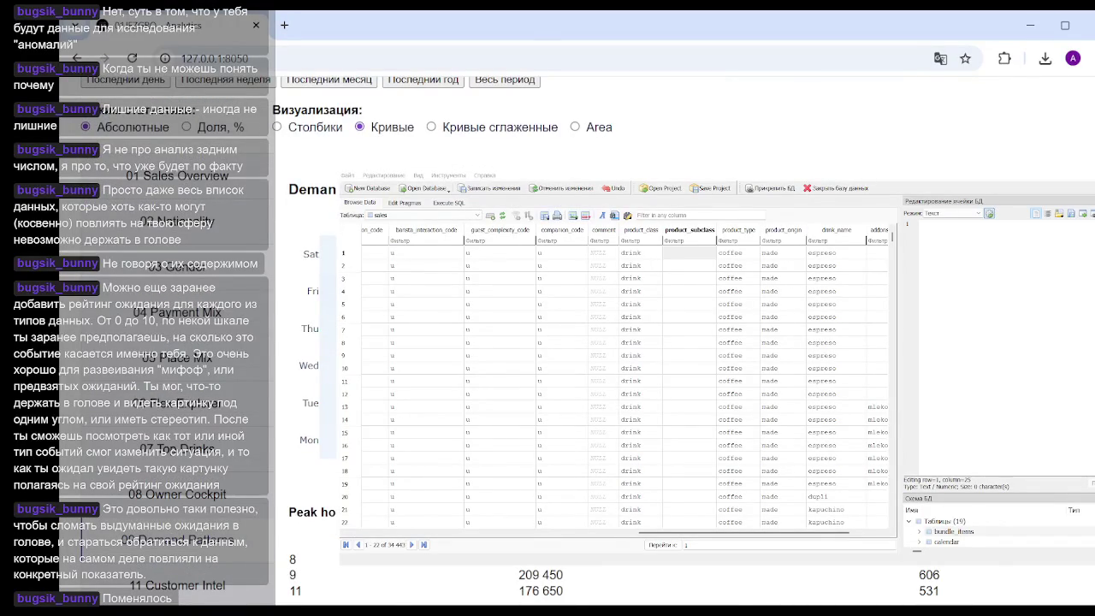
scroll(564, 342, "down", 4)
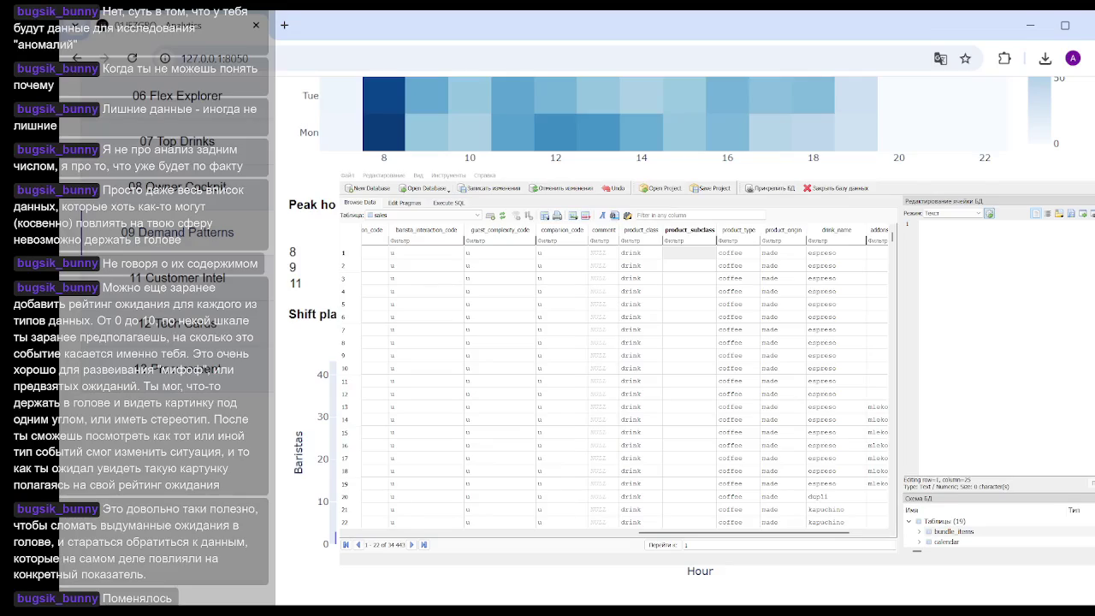
scroll(564, 342, "up", 3)
scroll(564, 342, "up", 2)
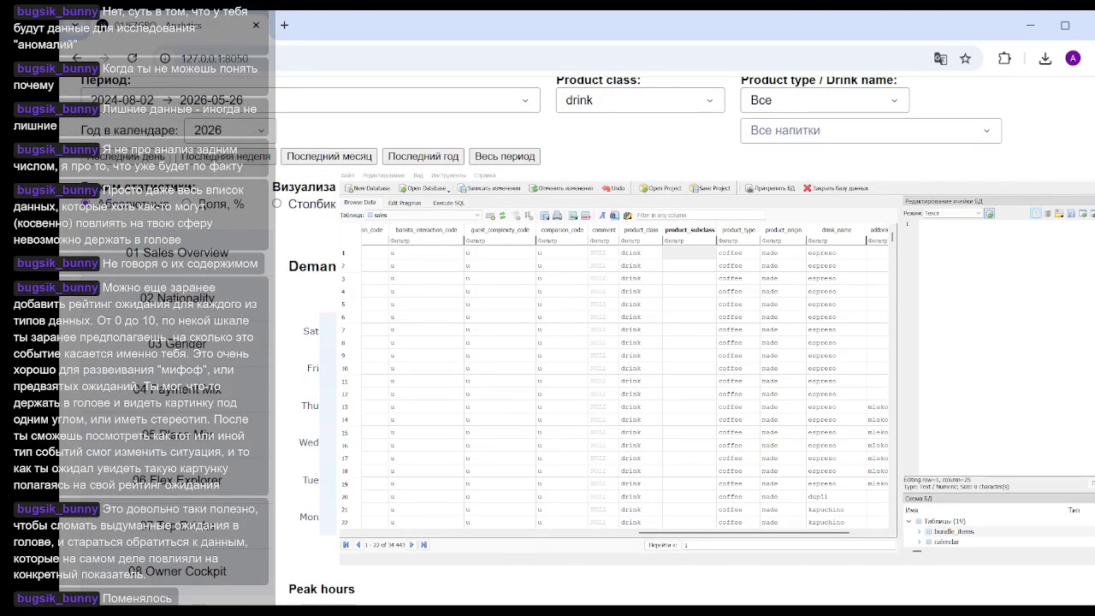
scroll(565, 343, "down", 3)
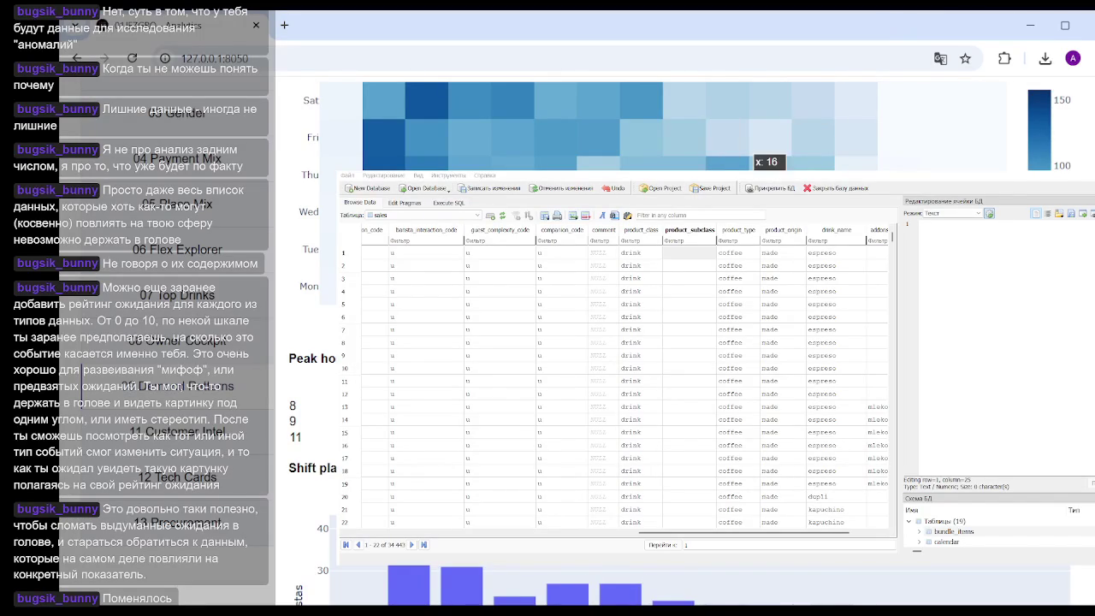
scroll(598, 343, "down", 2)
scroll(599, 342, "down", 1)
scroll(599, 342, "up", 10)
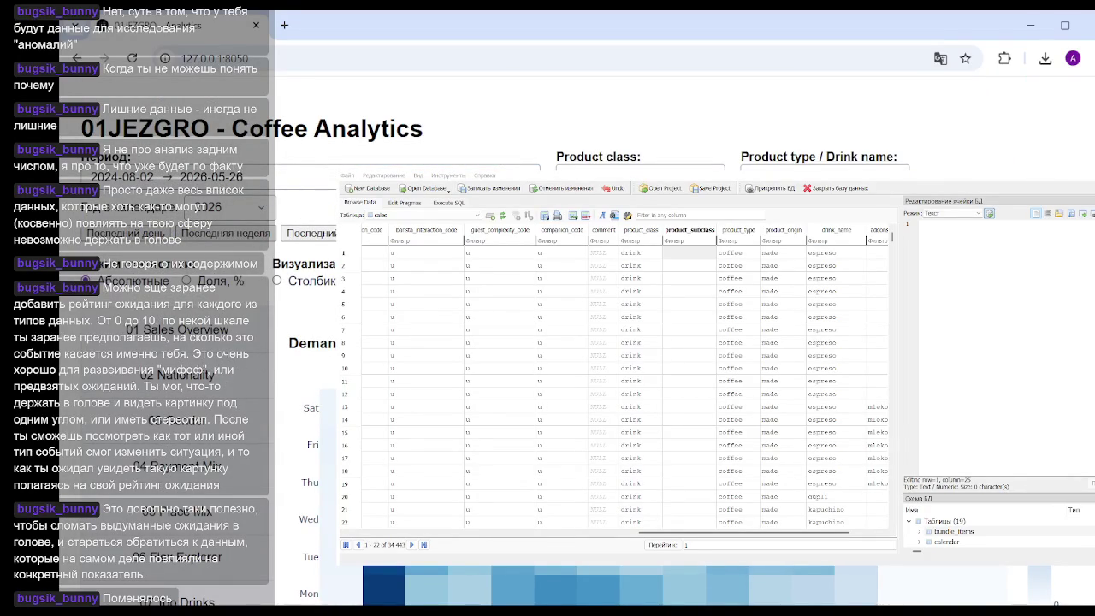
scroll(304, 359, "down", 3)
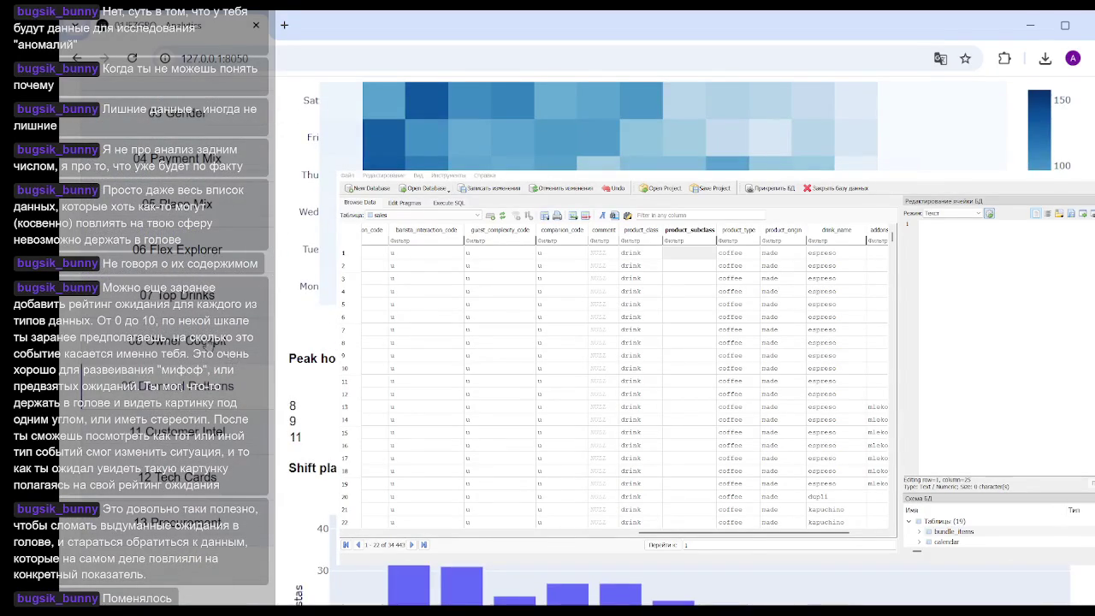
scroll(598, 342, "down", 10)
scroll(599, 342, "up", 2)
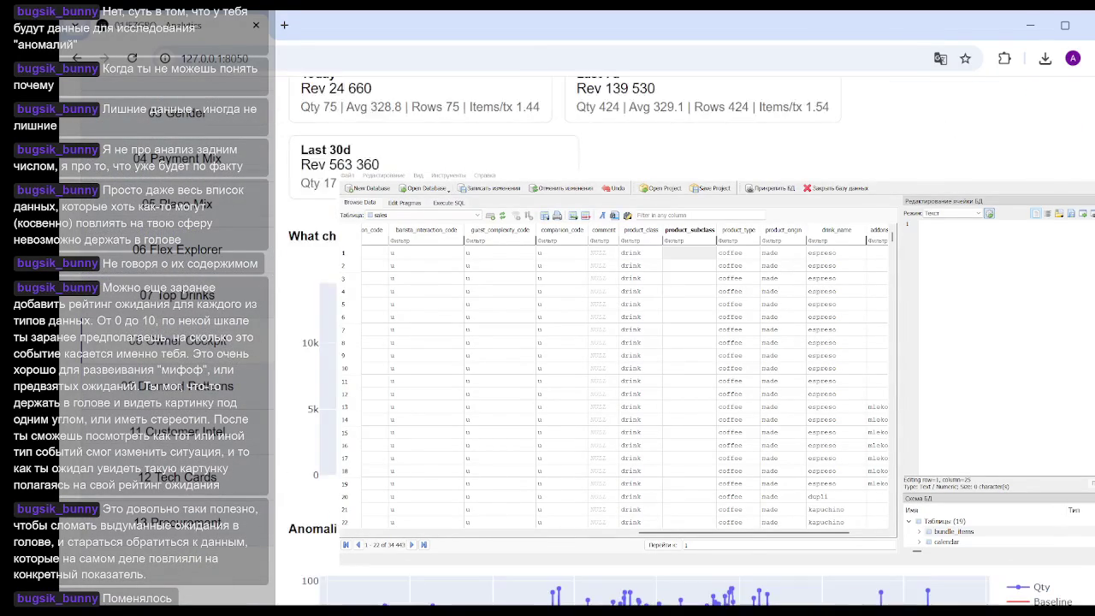
scroll(599, 342, "down", 2)
scroll(599, 342, "up", 3)
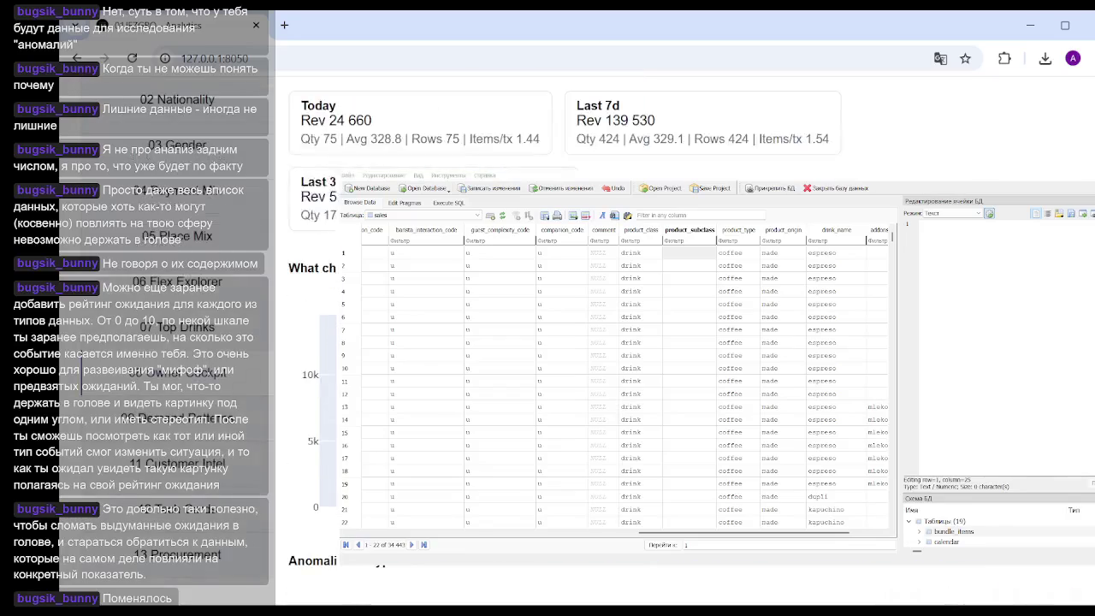
scroll(599, 342, "up", 1)
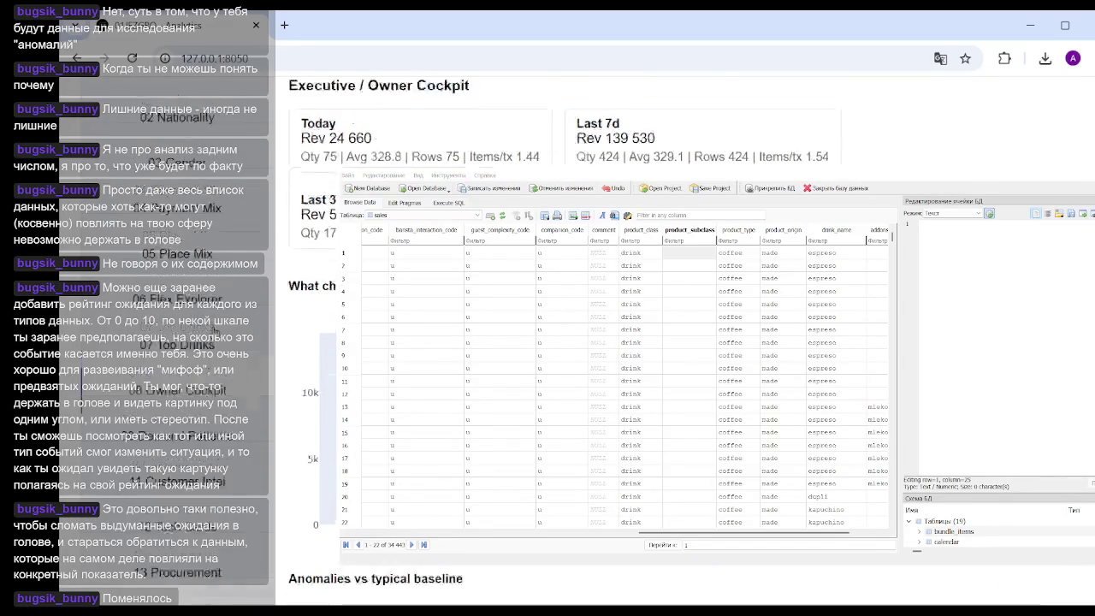
scroll(599, 343, "up", 3)
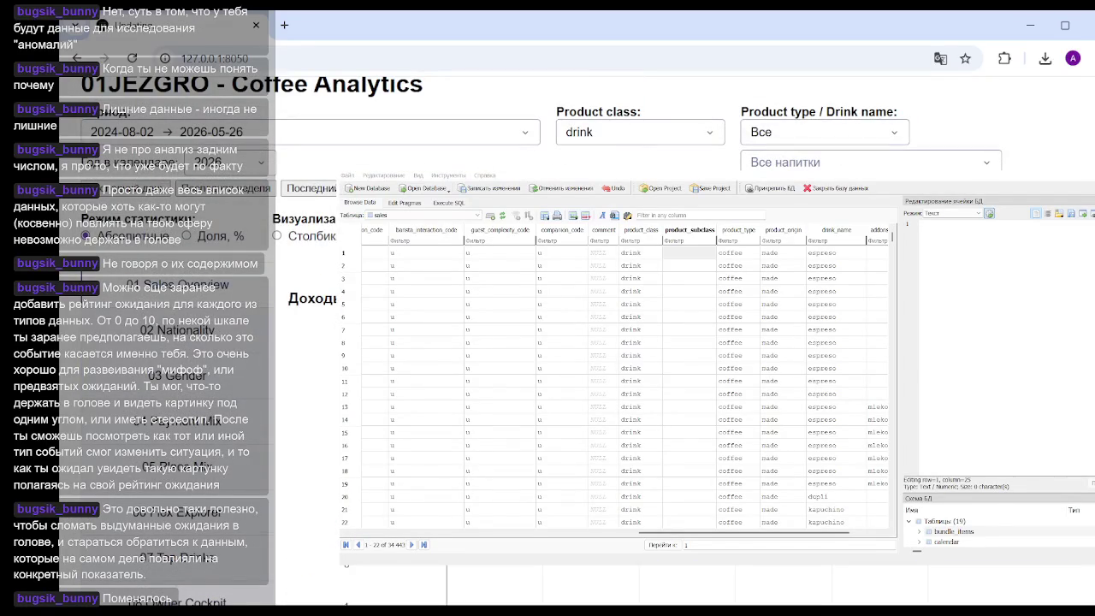
scroll(598, 342, "down", 5)
scroll(599, 342, "down", 3)
scroll(599, 342, "down", 3)
scroll(599, 342, "up", 1)
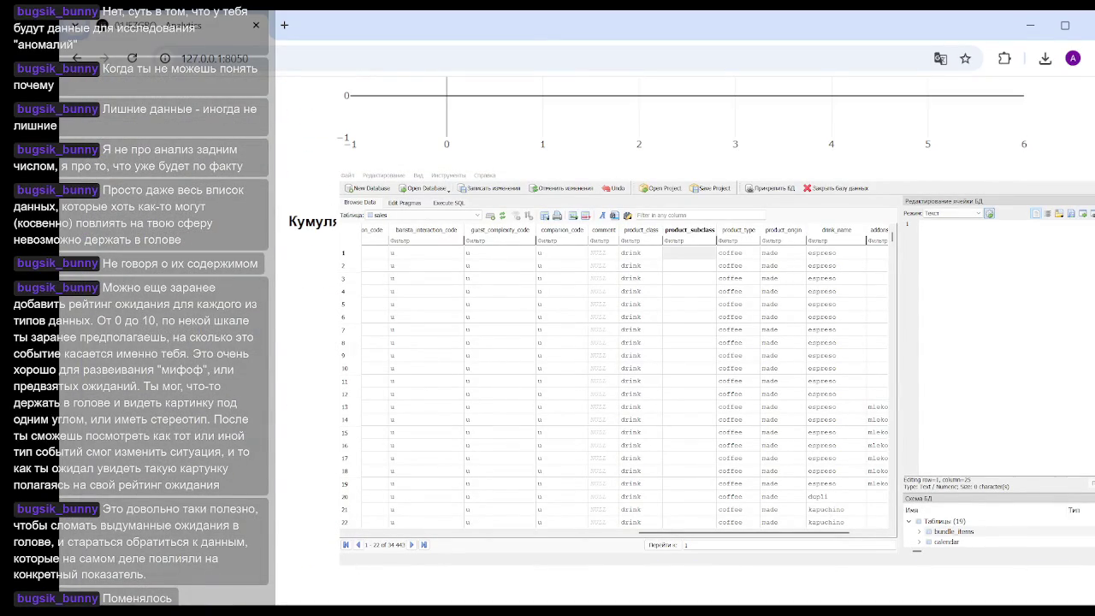
scroll(598, 342, "up", 3)
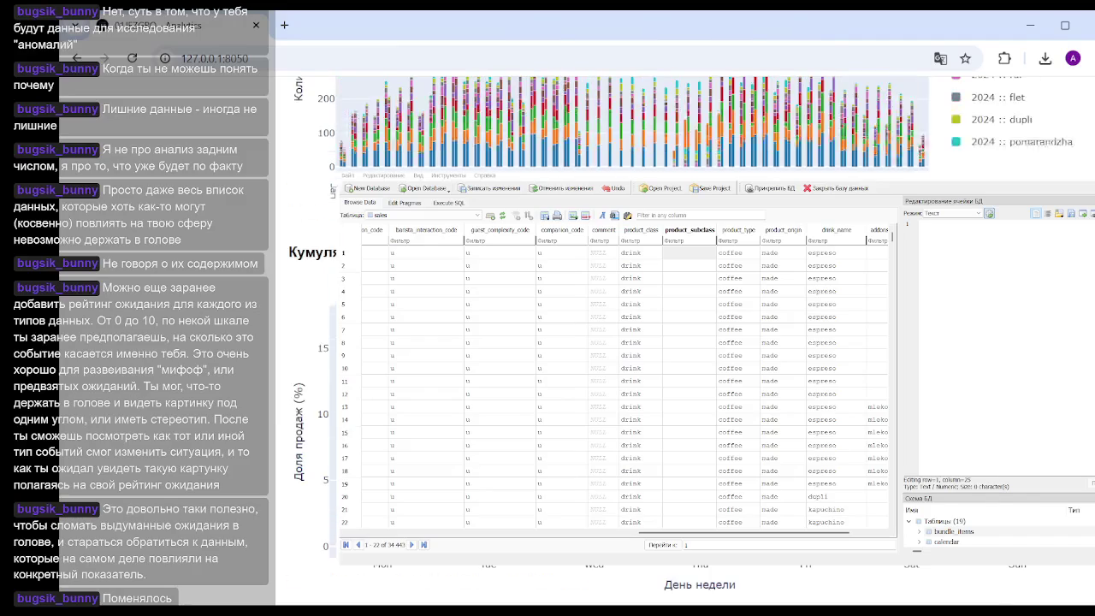
scroll(598, 342, "down", 4)
scroll(599, 342, "down", 1)
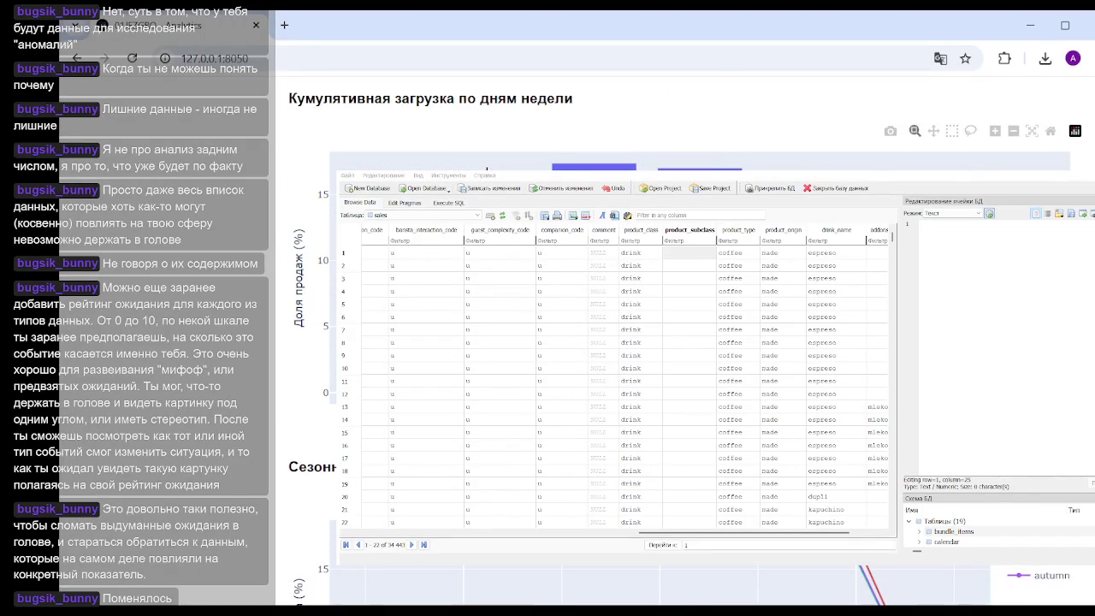
scroll(599, 343, "down", 4)
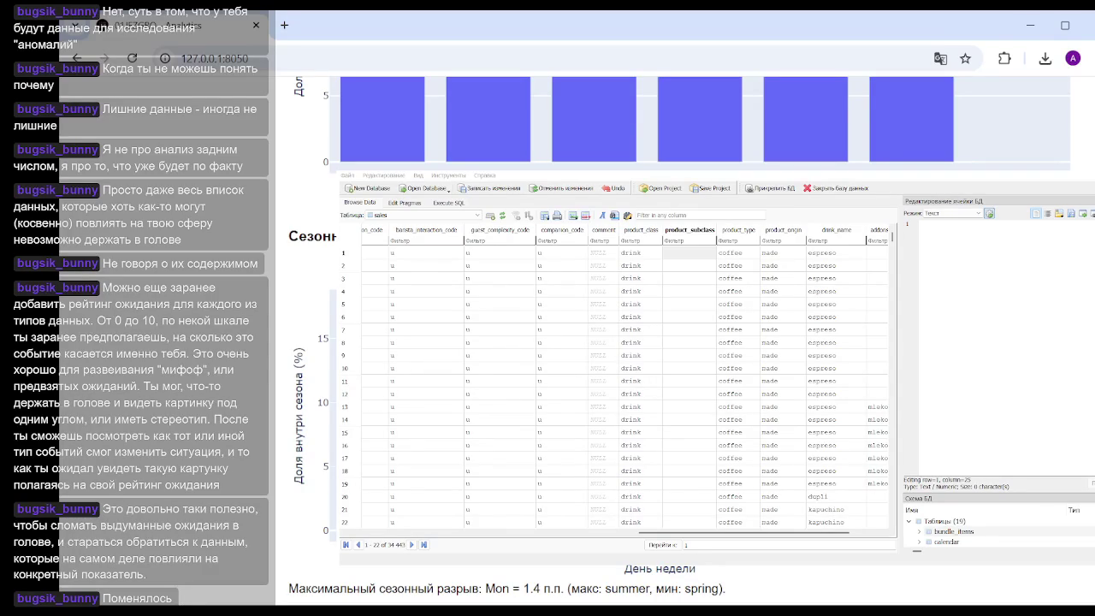
scroll(676, 342, "down", 5)
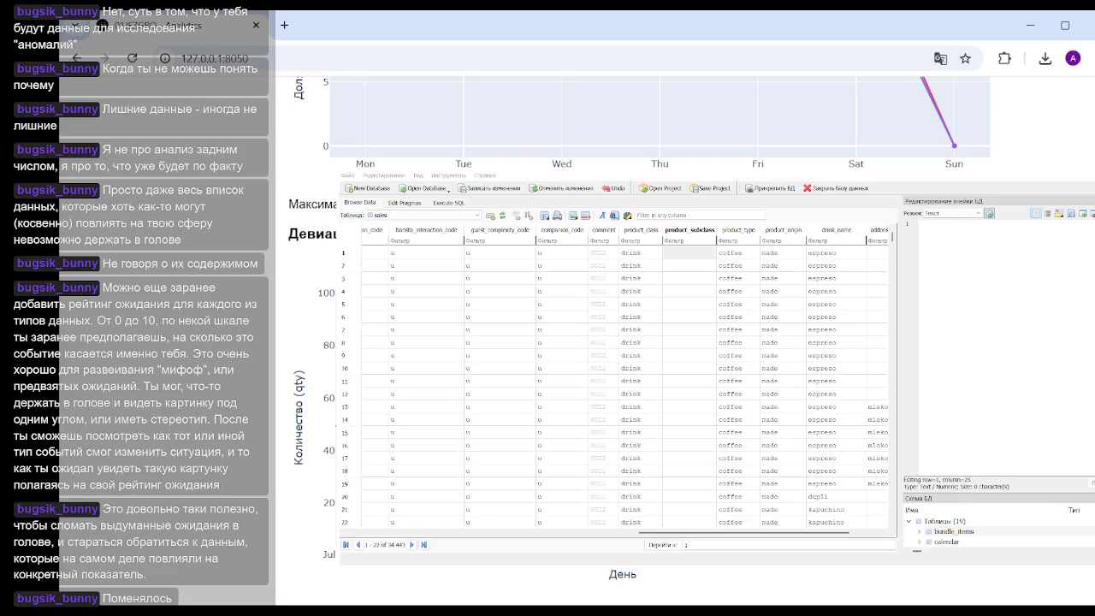
scroll(675, 342, "down", 5)
scroll(676, 342, "down", 5)
scroll(676, 342, "down", 5)
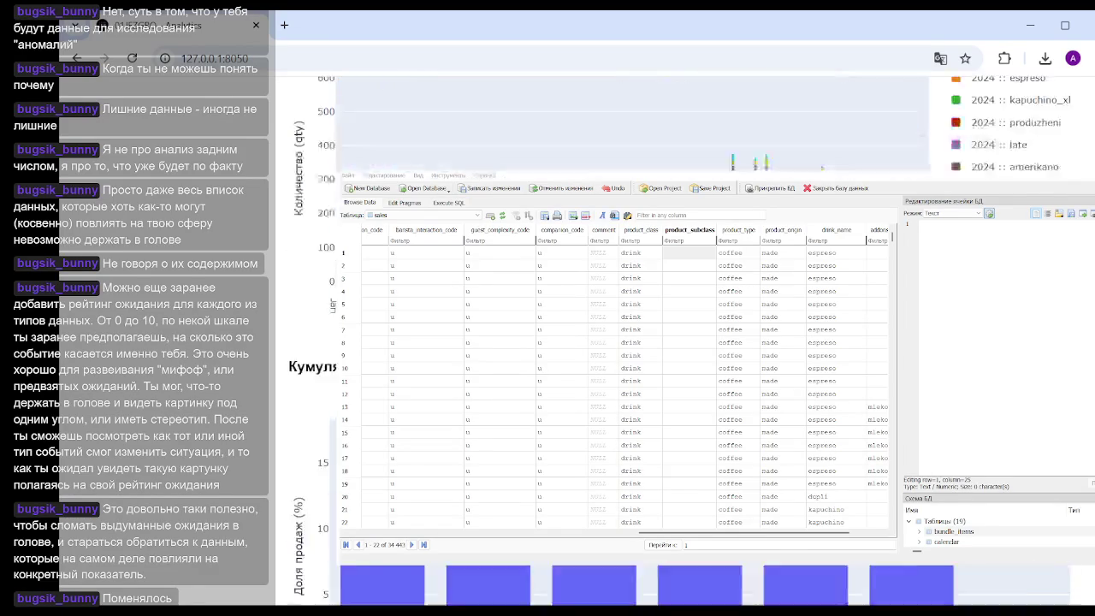
scroll(675, 343, "up", 4)
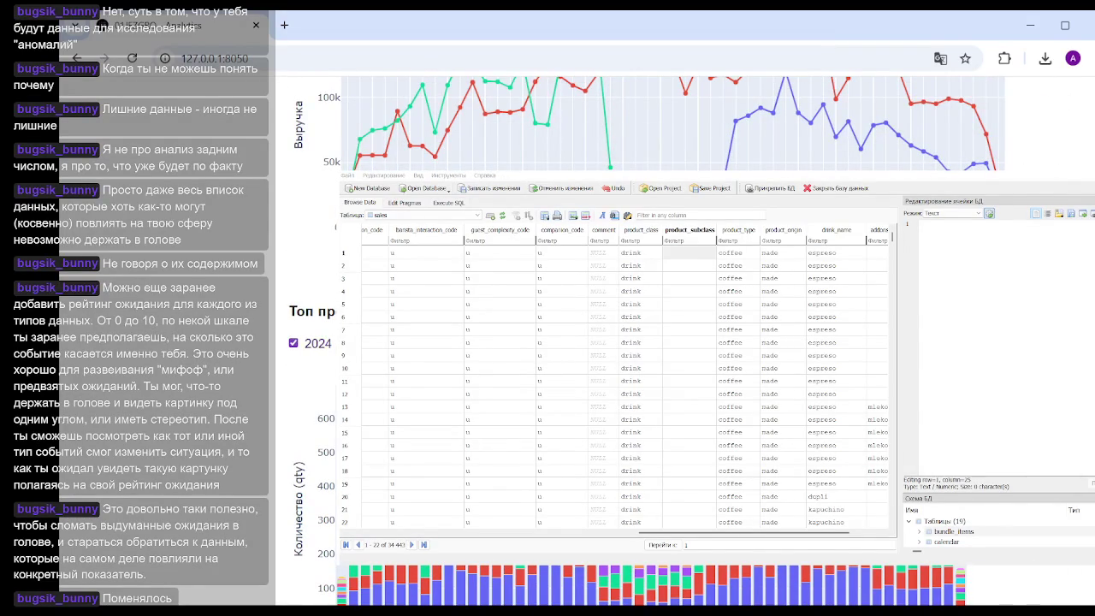
left_click(294, 343)
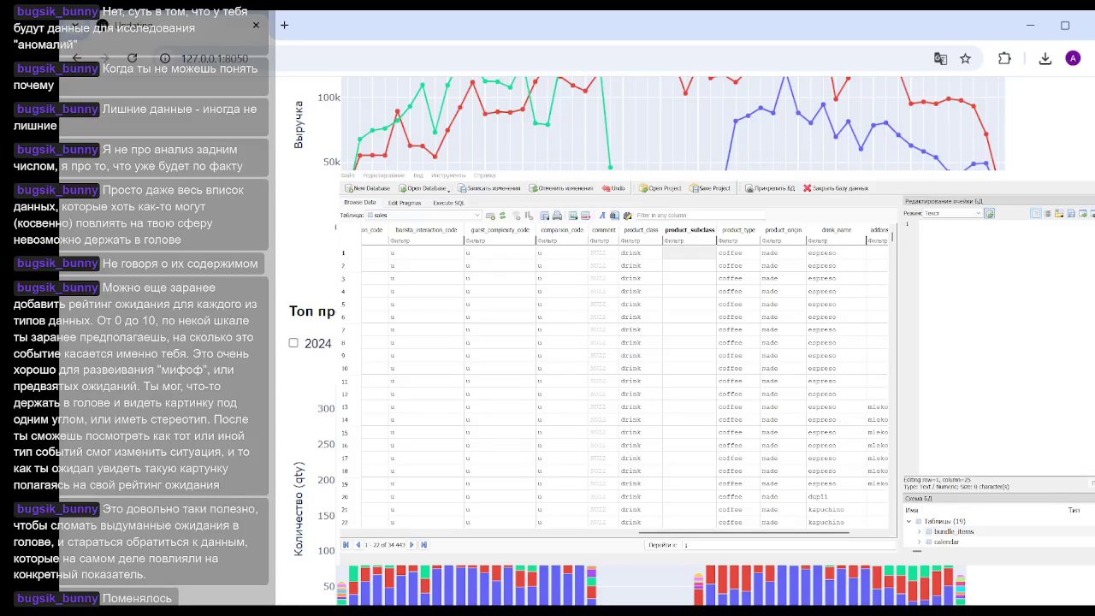
scroll(642, 343, "down", 5)
scroll(642, 342, "up", 4)
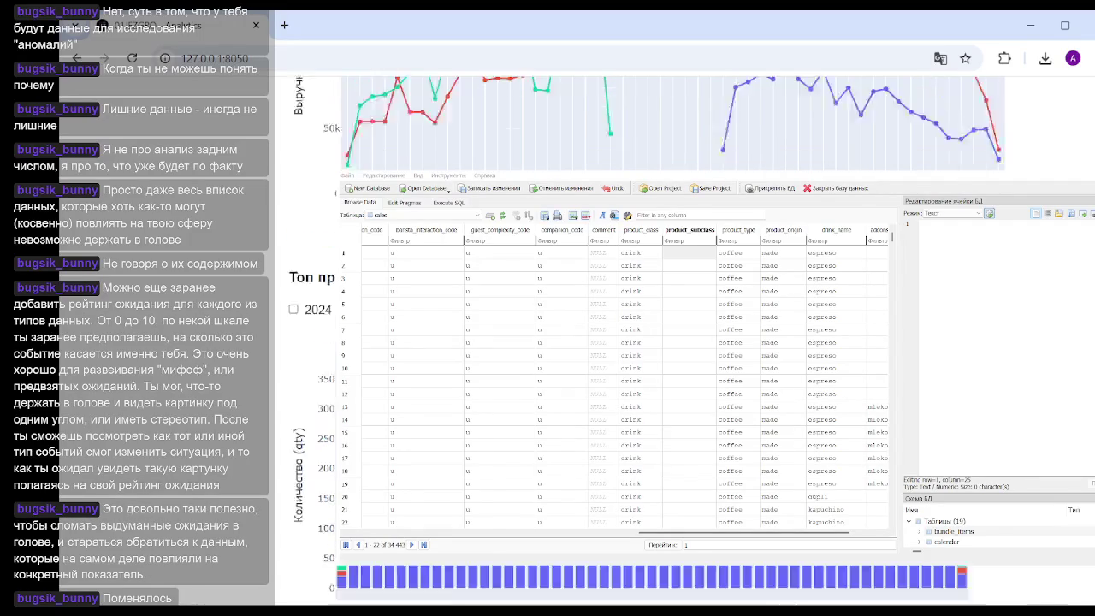
scroll(650, 343, "down", 5)
scroll(650, 342, "down", 10)
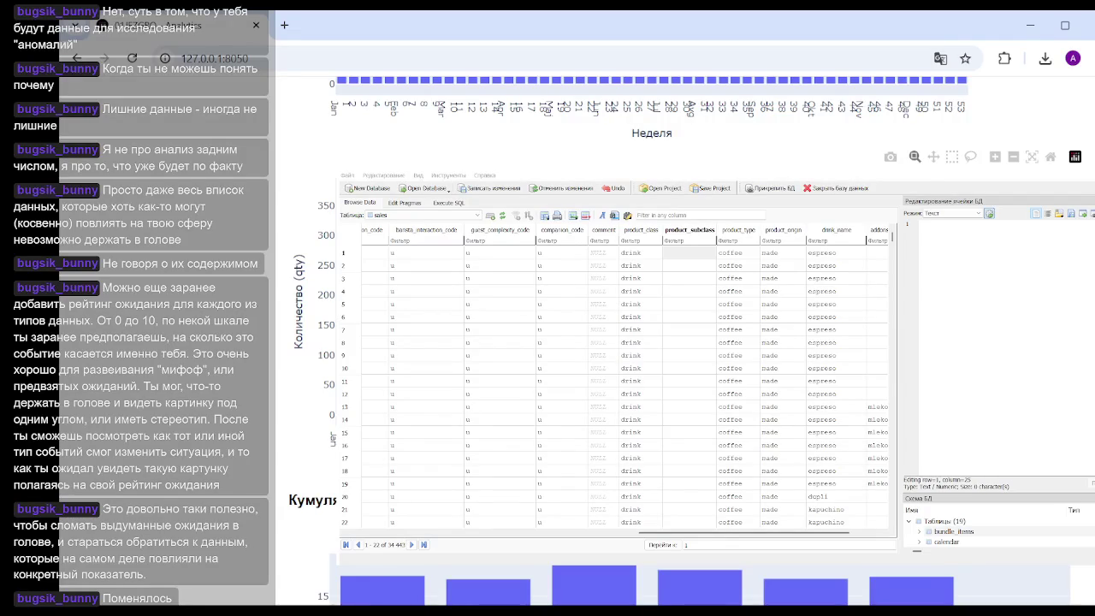
scroll(650, 342, "up", 3)
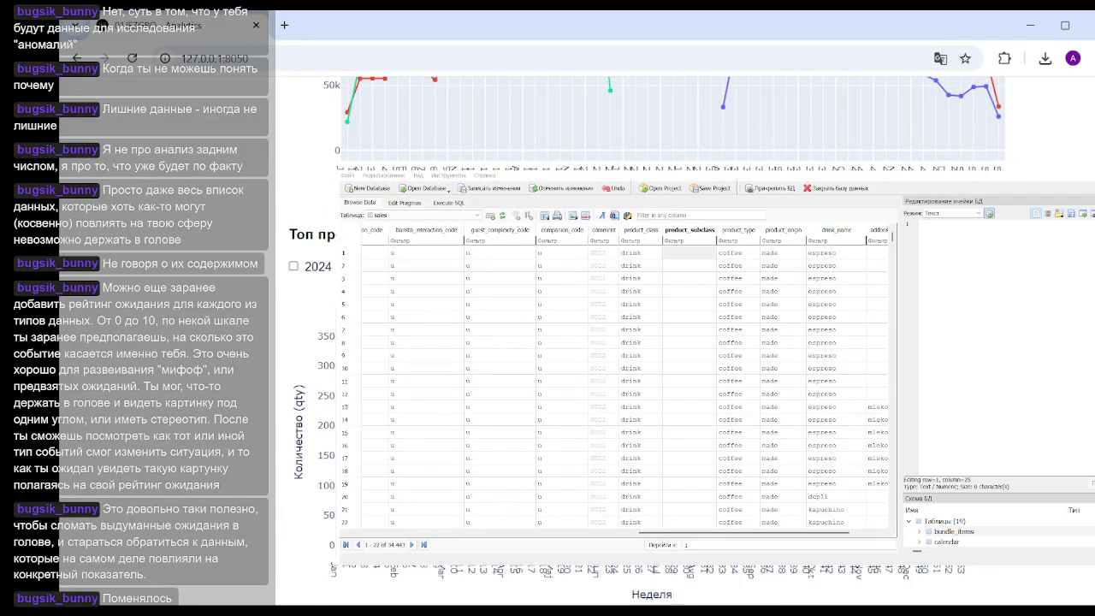
scroll(650, 342, "down", 3)
scroll(650, 342, "down", 2)
scroll(650, 342, "up", 2)
scroll(650, 342, "up", 1)
scroll(650, 342, "up", 5)
scroll(650, 343, "down", 3)
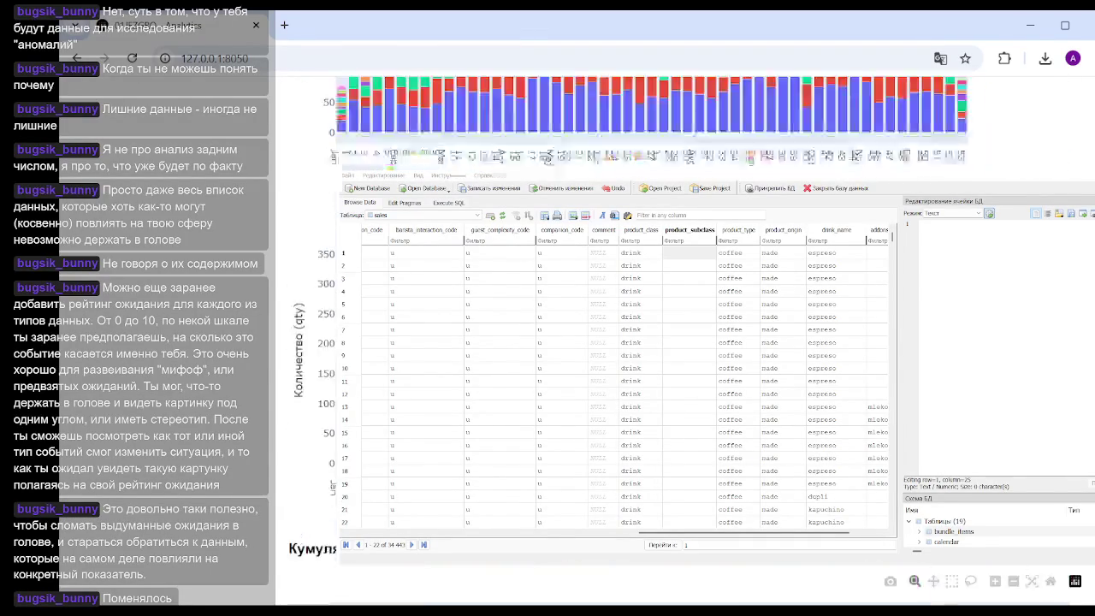
scroll(650, 342, "down", 1)
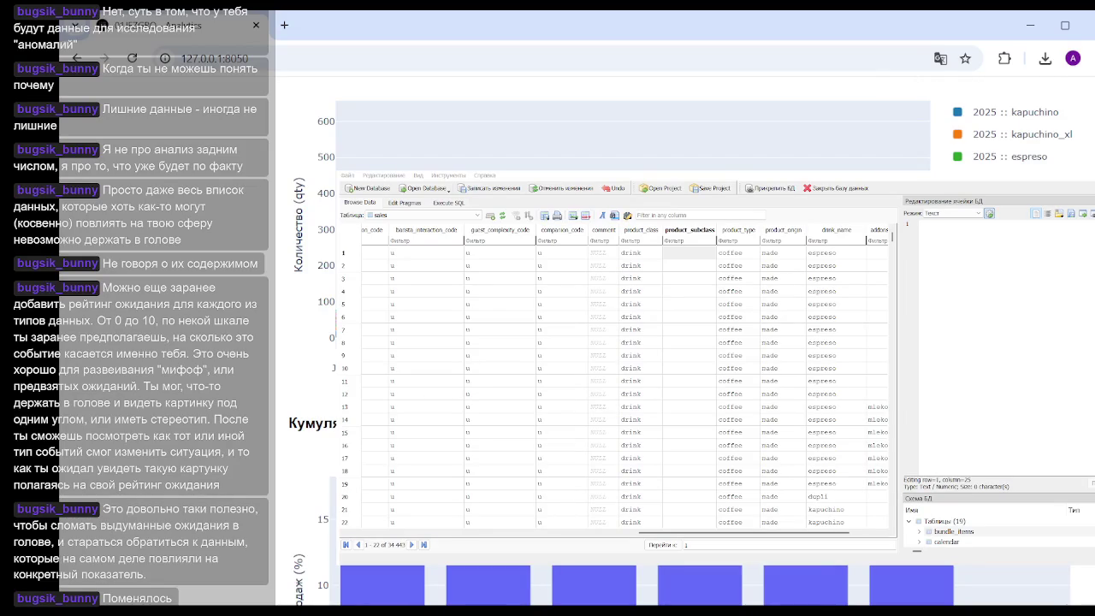
scroll(650, 342, "down", 5)
scroll(650, 342, "down", 5)
scroll(650, 342, "down", 5)
scroll(650, 342, "up", 3)
scroll(650, 342, "up", 1)
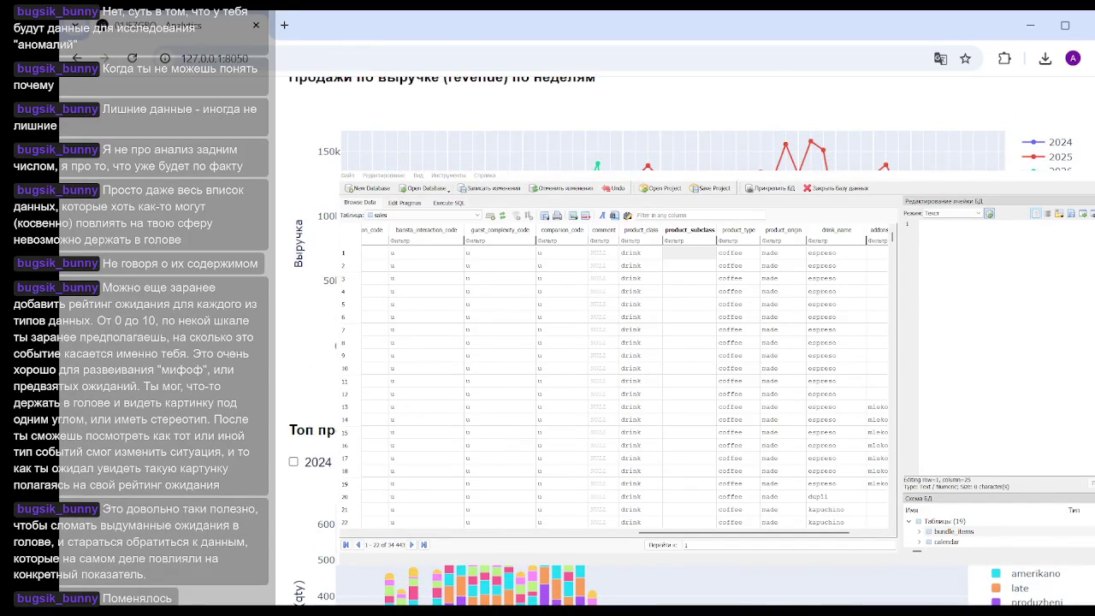
scroll(650, 342, "up", 5)
scroll(650, 342, "up", 5)
scroll(650, 343, "up", 5)
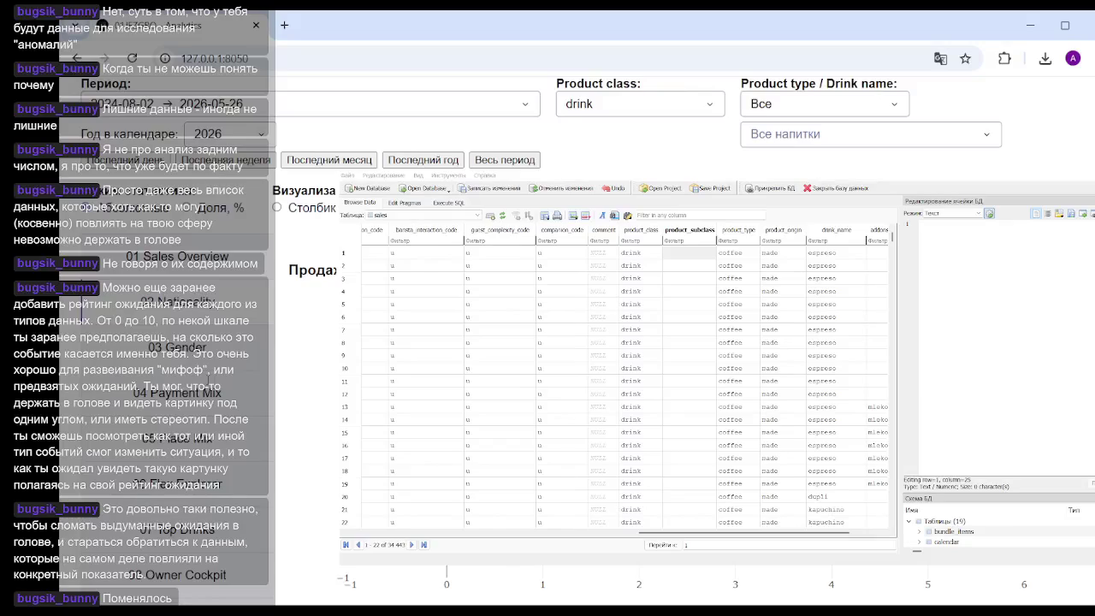
Step: Scroll the nationality page, then go to the 06 Flex Explorer time-series page
scroll(615, 342, "down", 3)
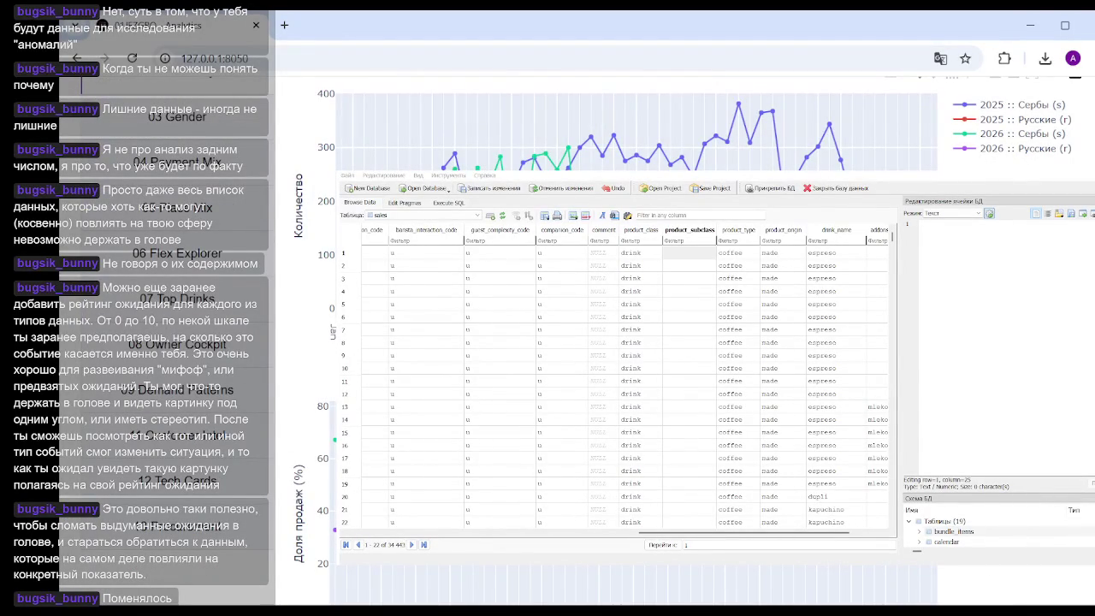
scroll(140, 278, "up", 4)
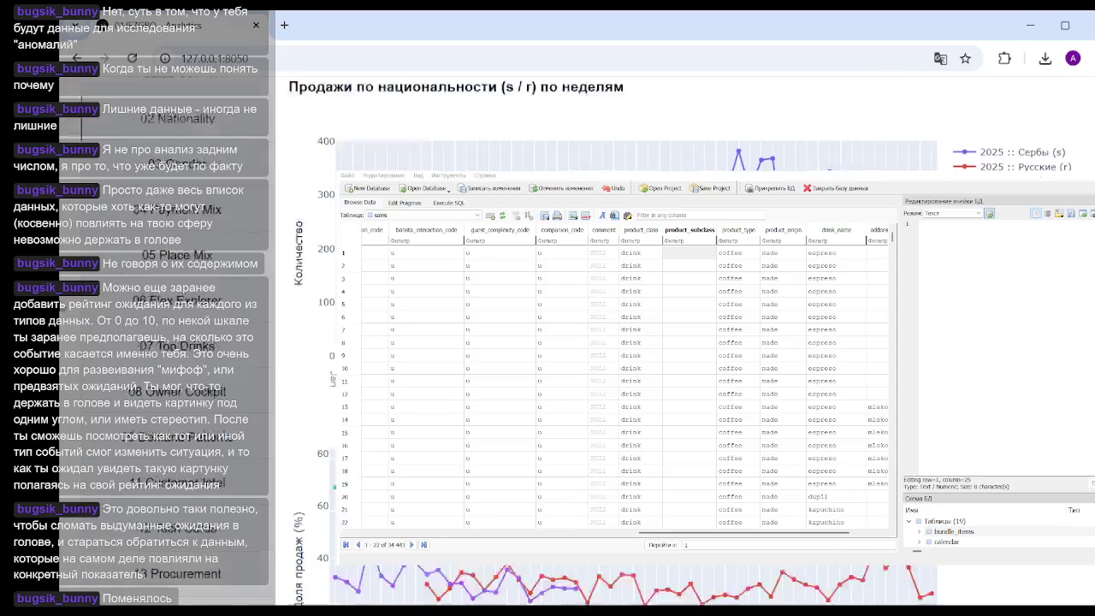
scroll(180, 436, "down", 3)
left_click(217, 330)
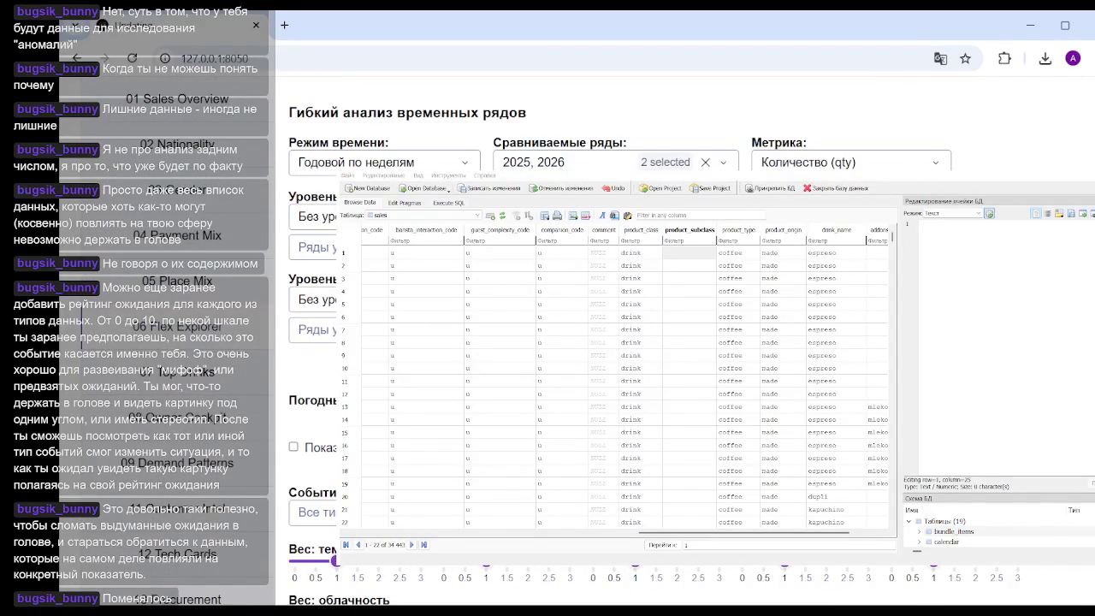
Step: Remove 2025 from the compared series so only 2026 is charted
left_click(475, 162)
left_click(574, 166)
left_click(530, 214)
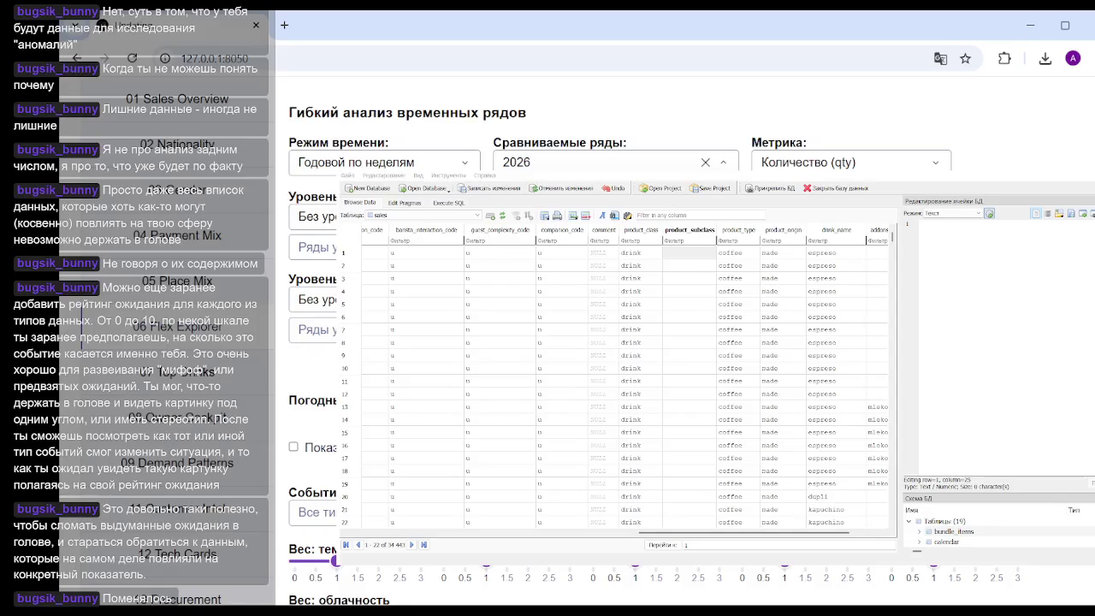
key("Escape")
Step: Set breakdown level 1 to drink_name with only kapuchino_xl selected, then review the chart
left_click(312, 217)
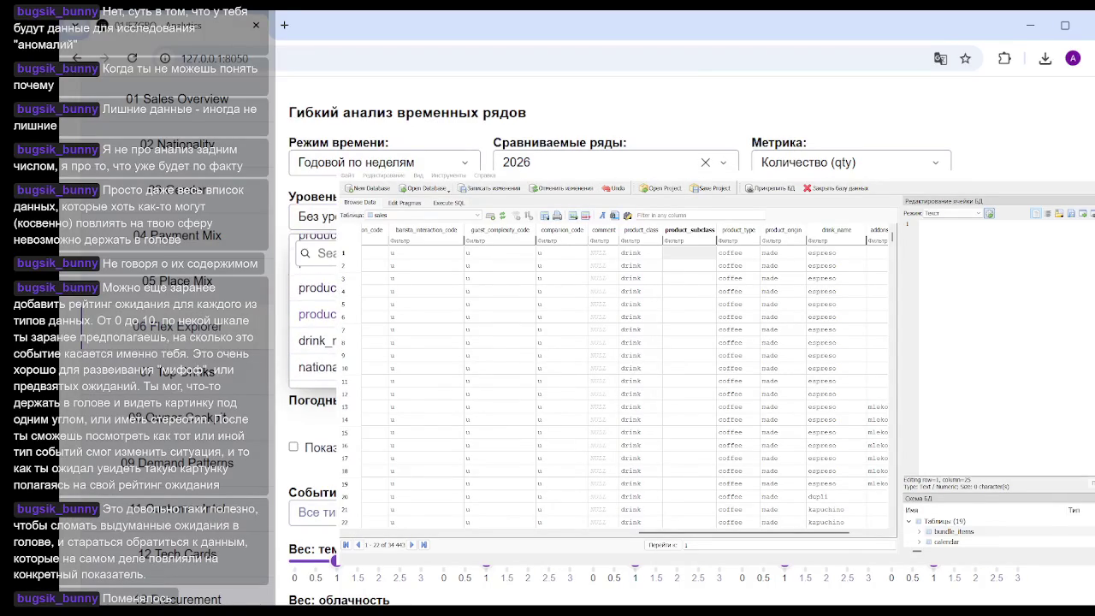
left_click(317, 290)
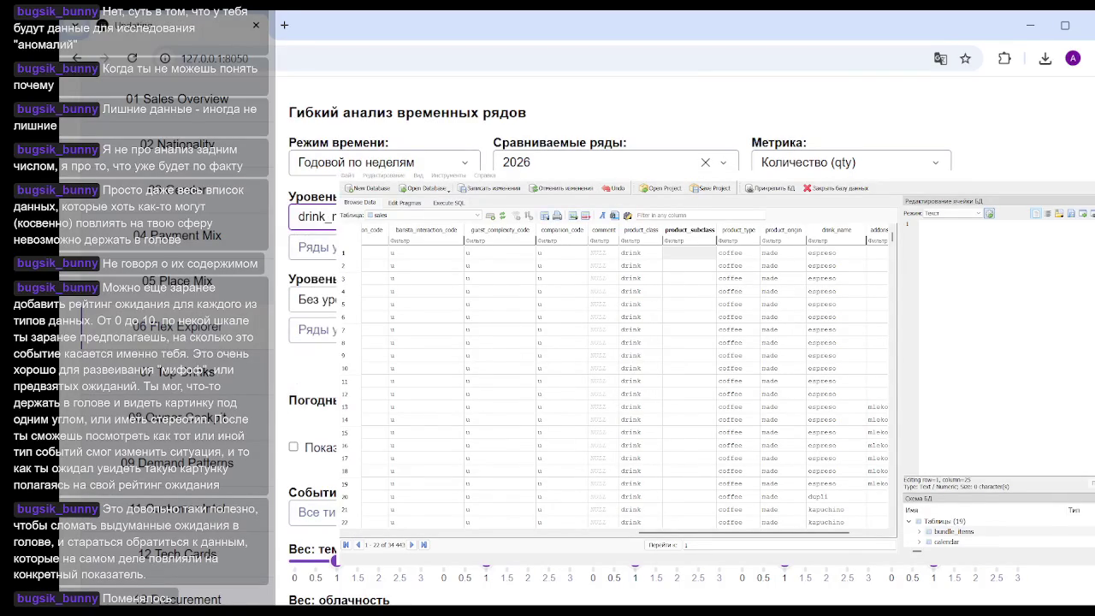
left_click(312, 247)
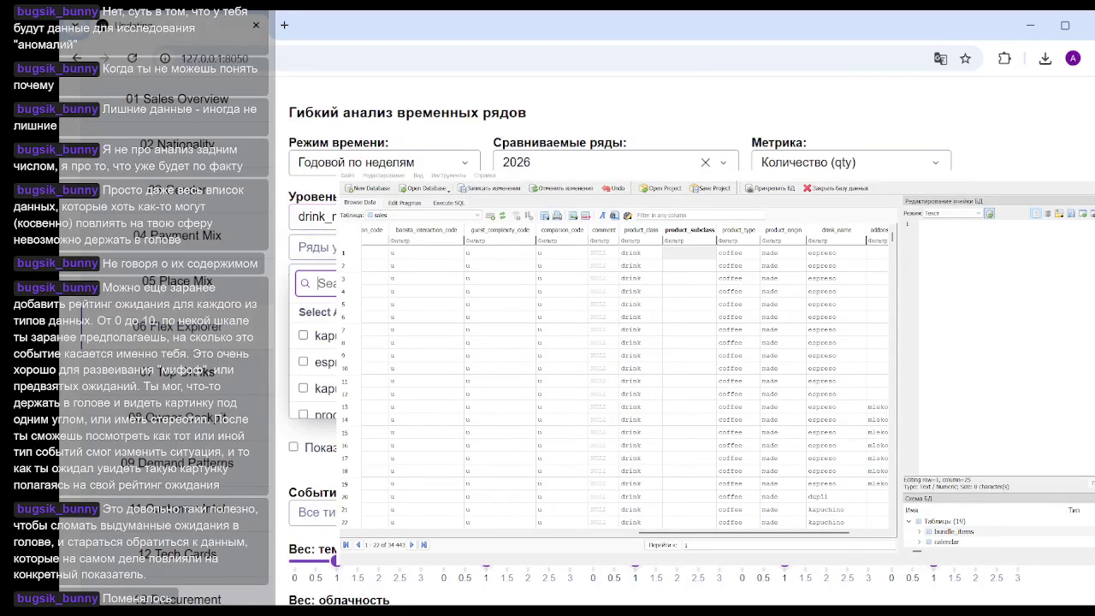
left_click(303, 387)
scroll(308, 385, "down", 5)
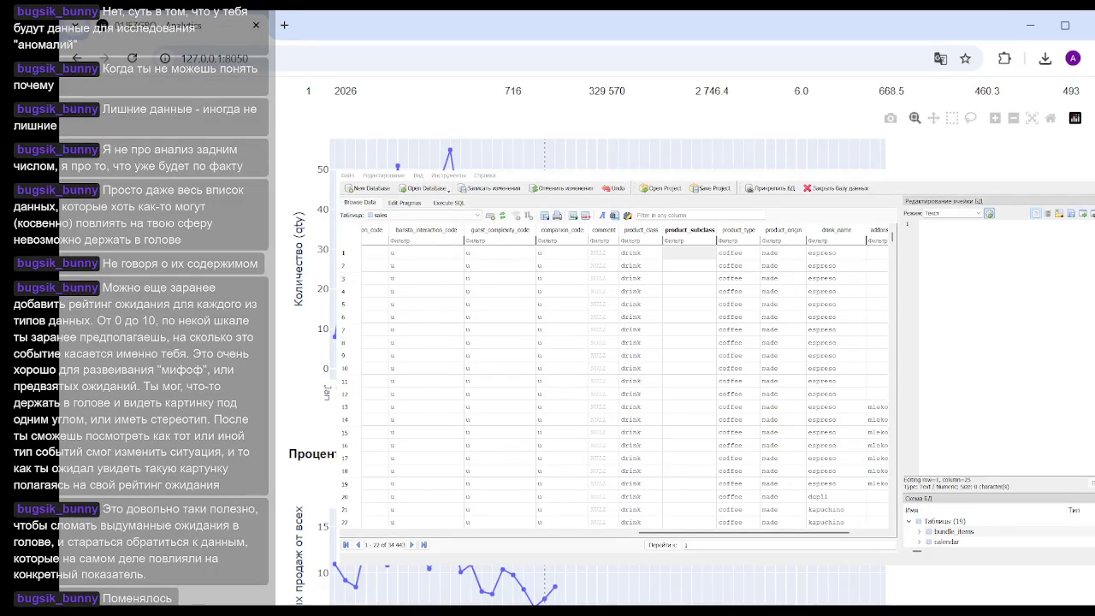
scroll(308, 385, "down", 2)
scroll(308, 385, "up", 4)
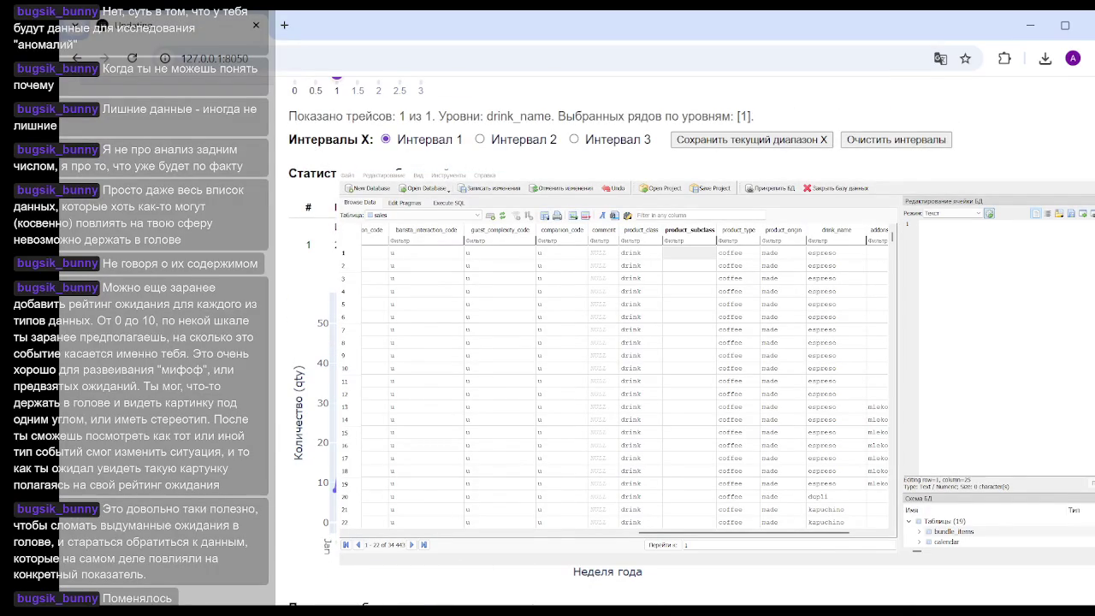
scroll(599, 342, "up", 4)
scroll(599, 342, "up", 3)
scroll(598, 342, "up", 1)
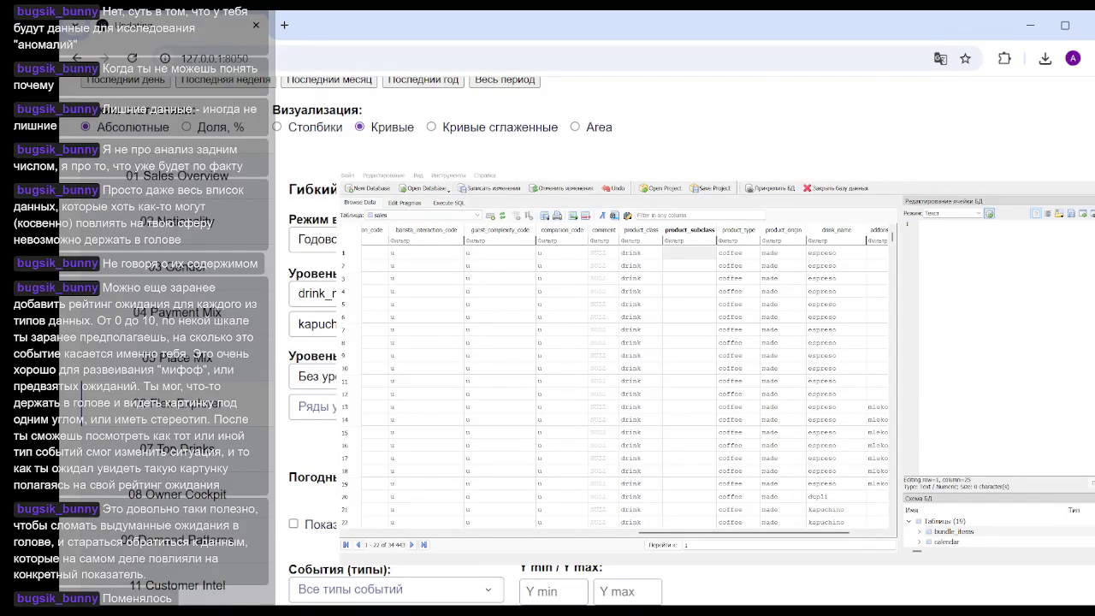
scroll(582, 342, "down", 5)
scroll(582, 342, "down", 5)
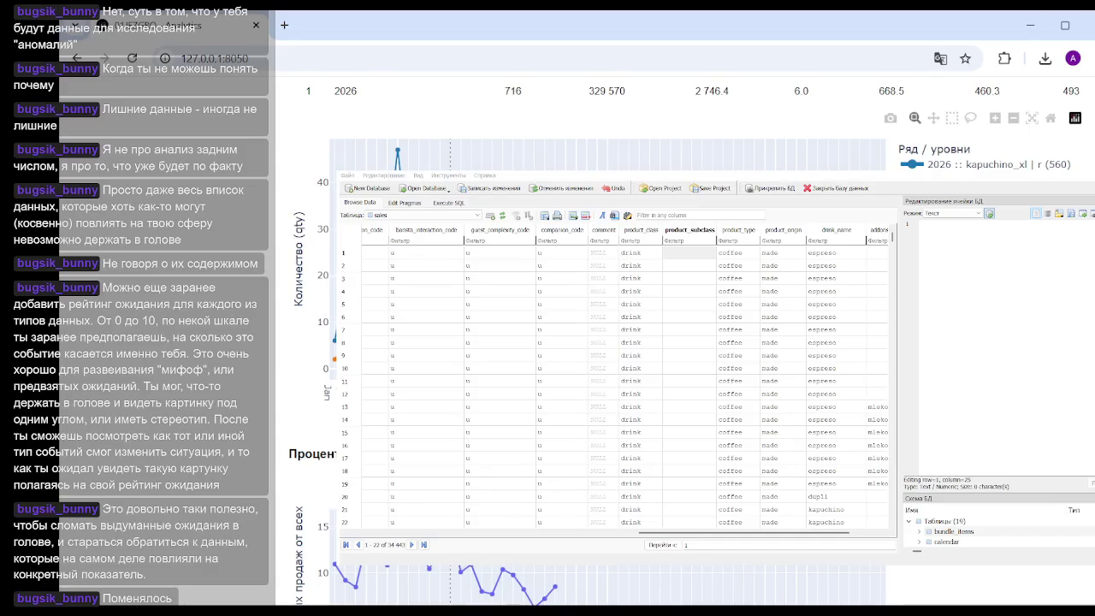
Step: Change the Режим времени setting to Недельный (weekly) for the kapuchino_xl chart
scroll(599, 128, "up", 1)
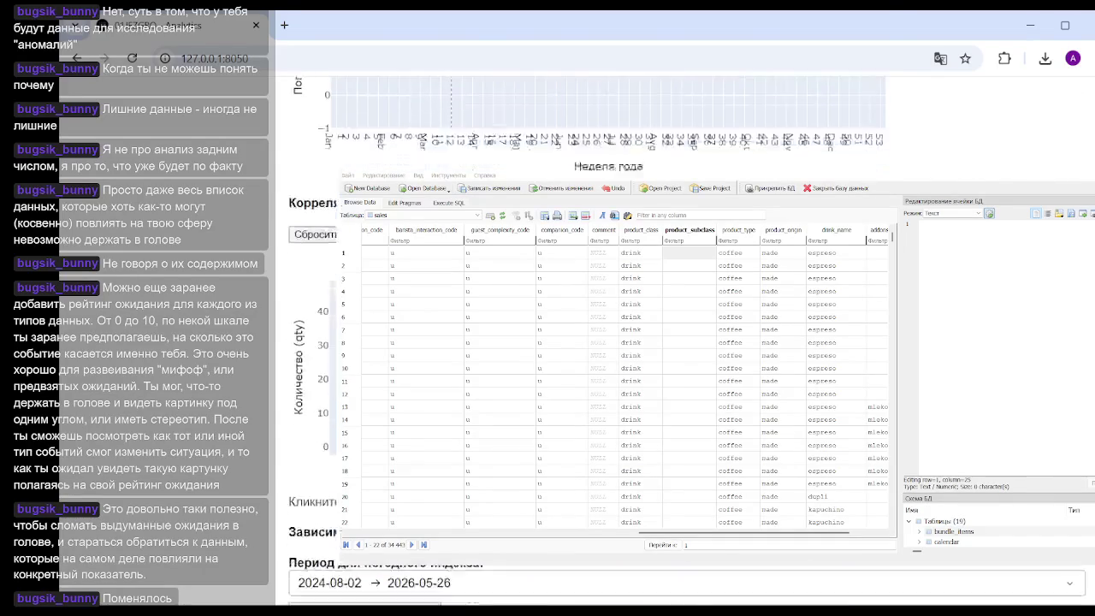
scroll(599, 343, "up", 10)
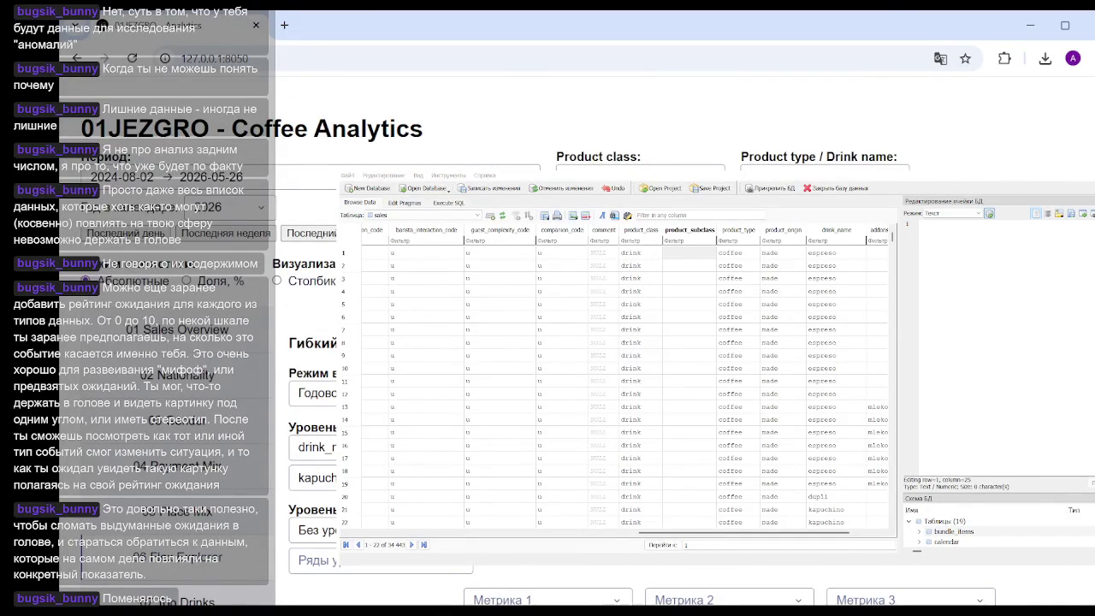
scroll(598, 342, "down", 4)
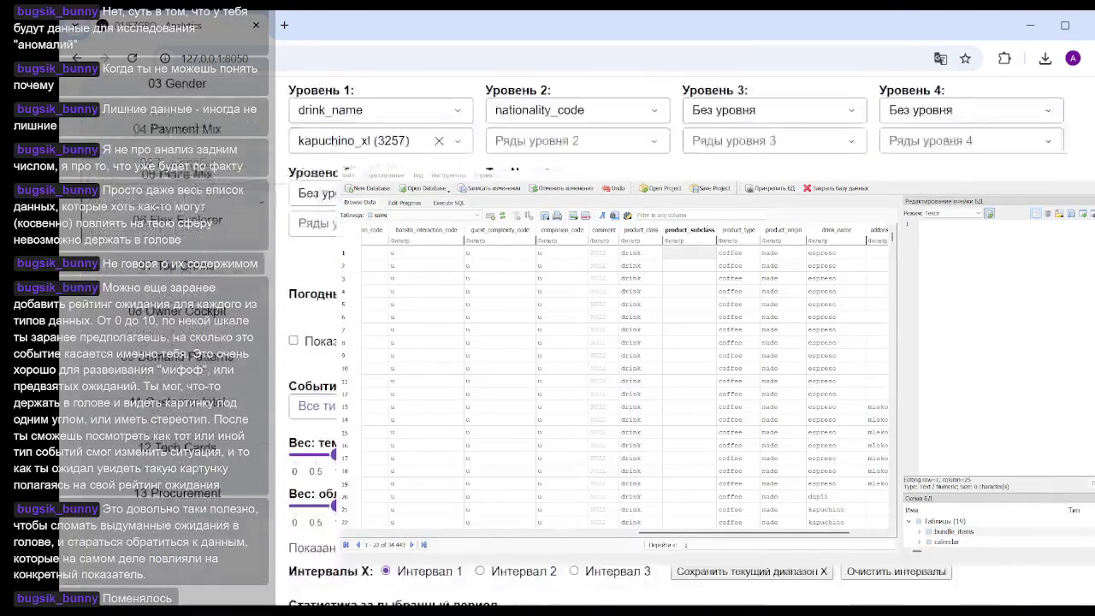
scroll(598, 342, "down", 4)
scroll(599, 342, "down", 4)
scroll(599, 342, "up", 10)
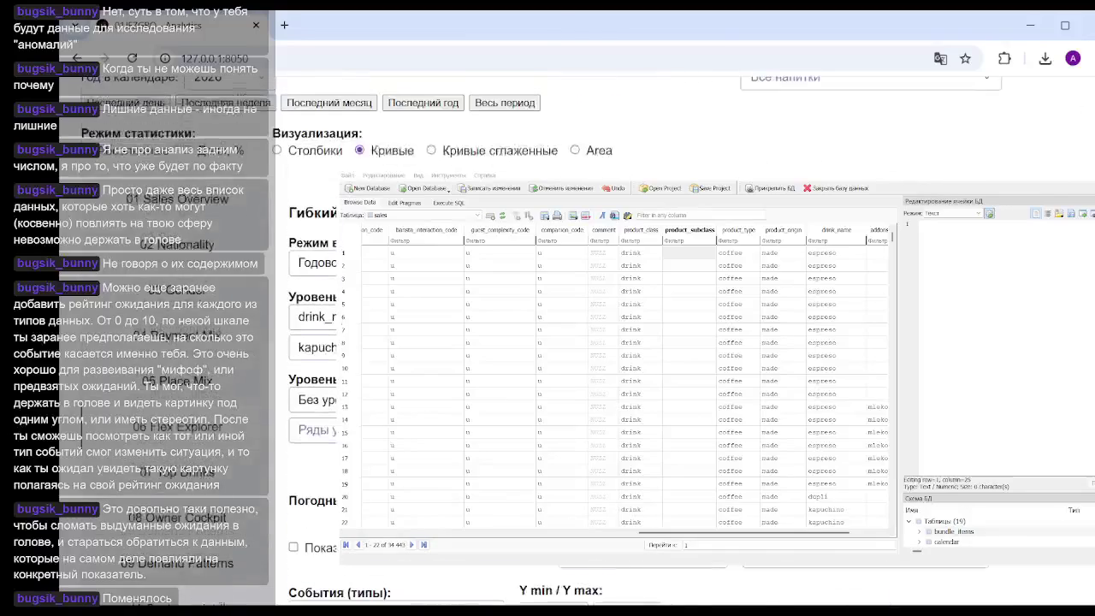
scroll(598, 342, "down", 2)
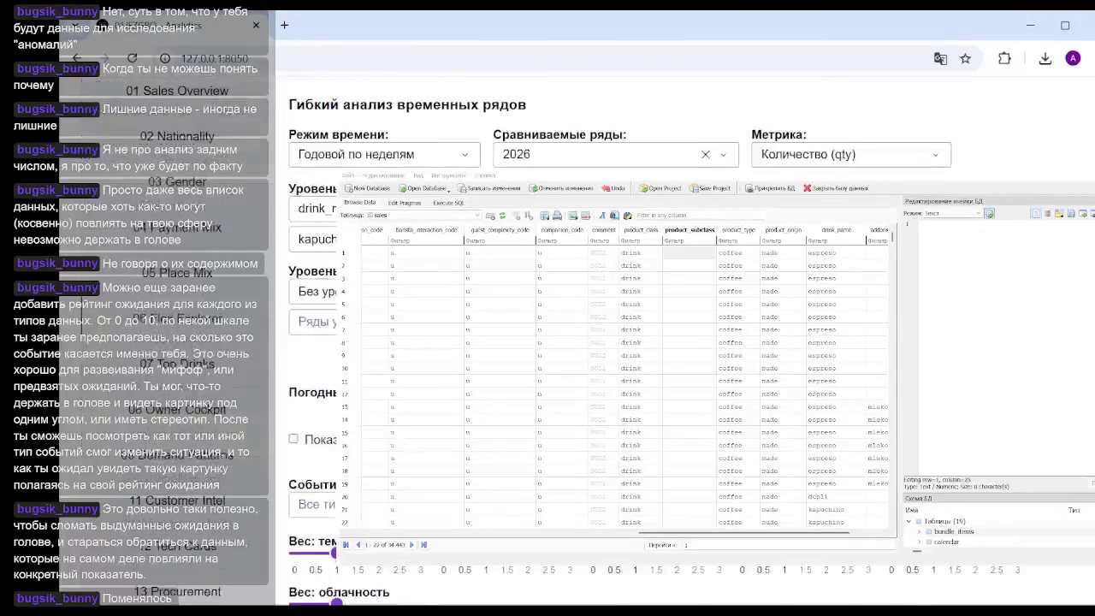
scroll(599, 342, "down", 1)
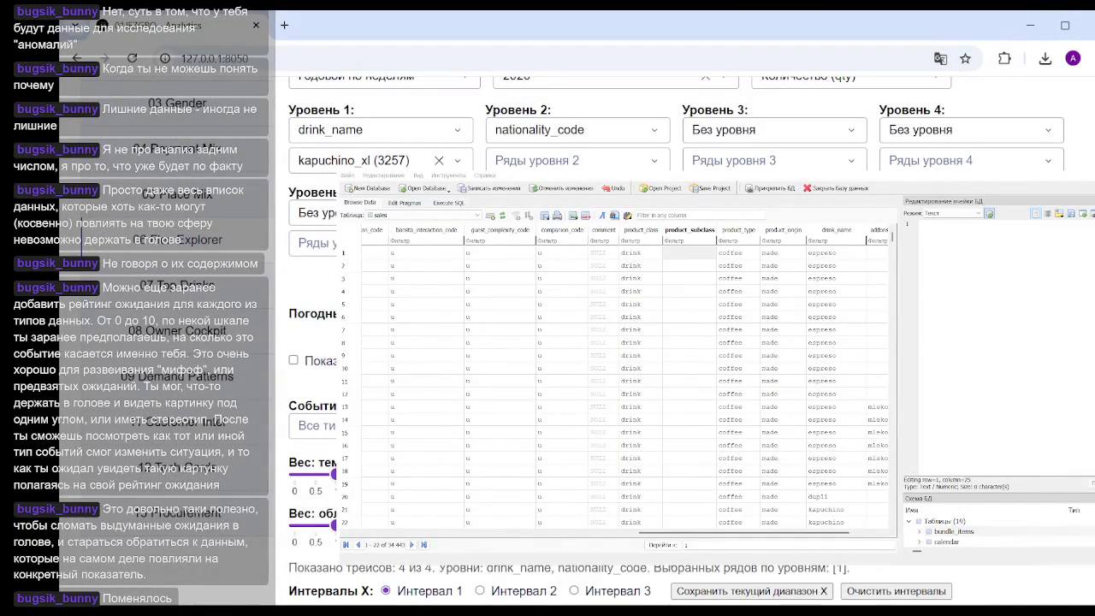
scroll(684, 342, "down", 5)
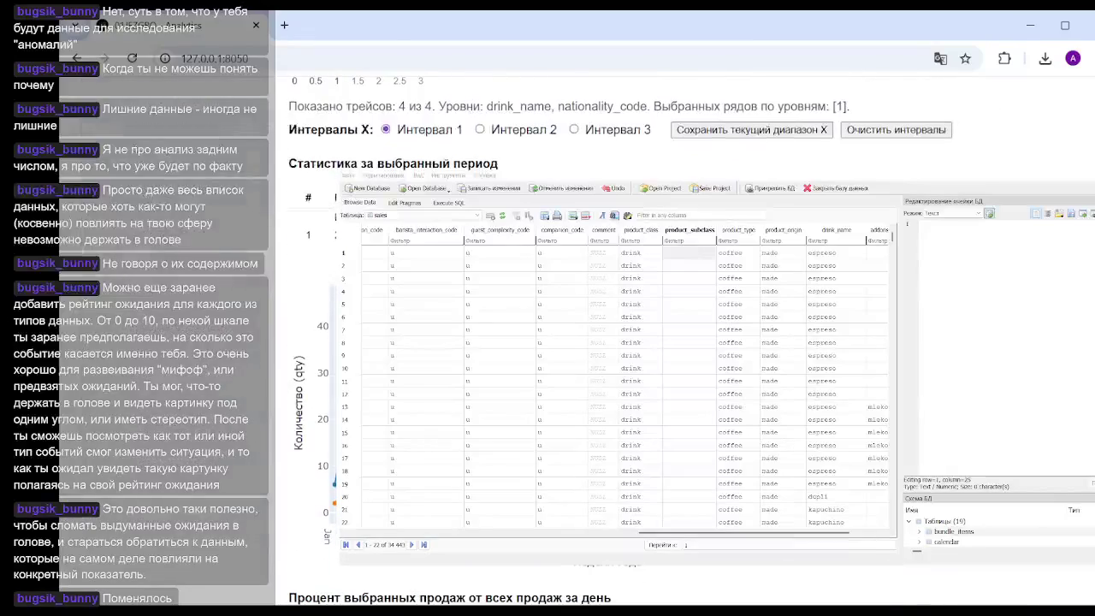
scroll(599, 342, "up", 5)
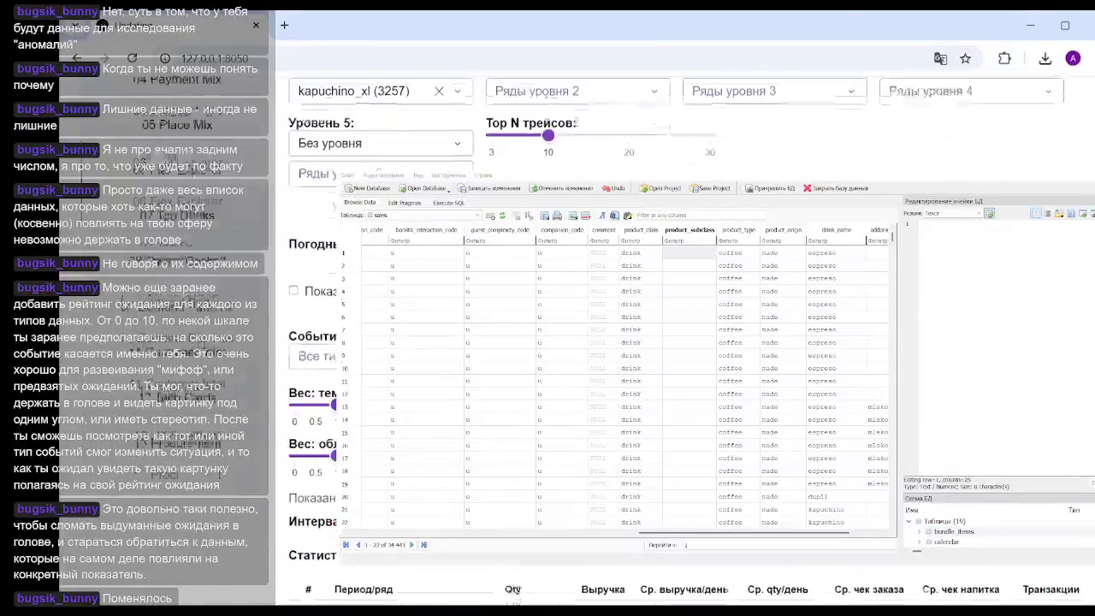
scroll(599, 343, "up", 3)
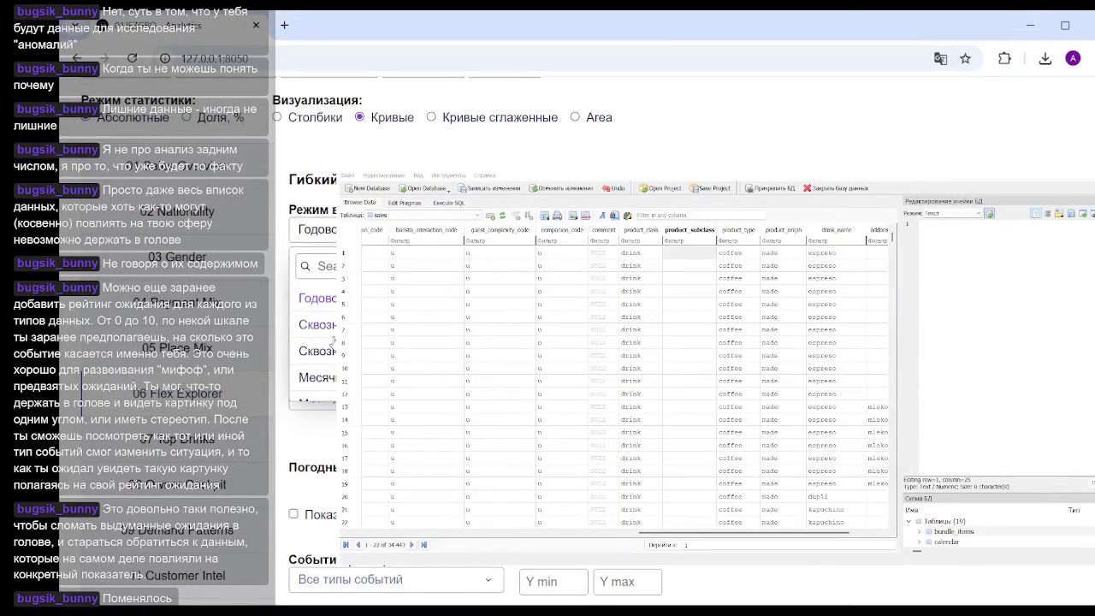
scroll(317, 334, "down", 2)
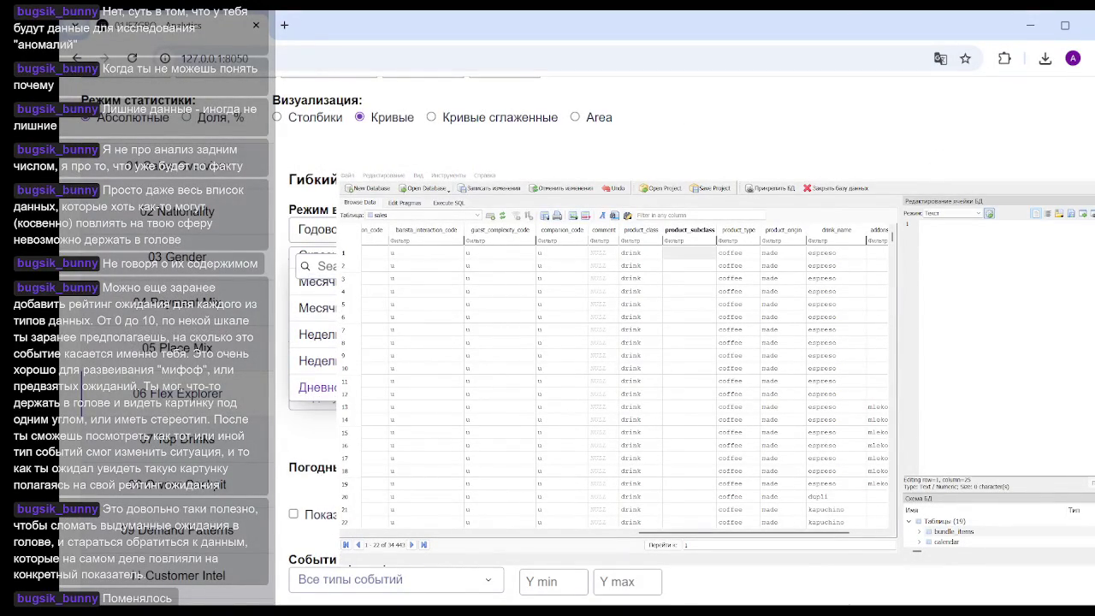
left_click(316, 334)
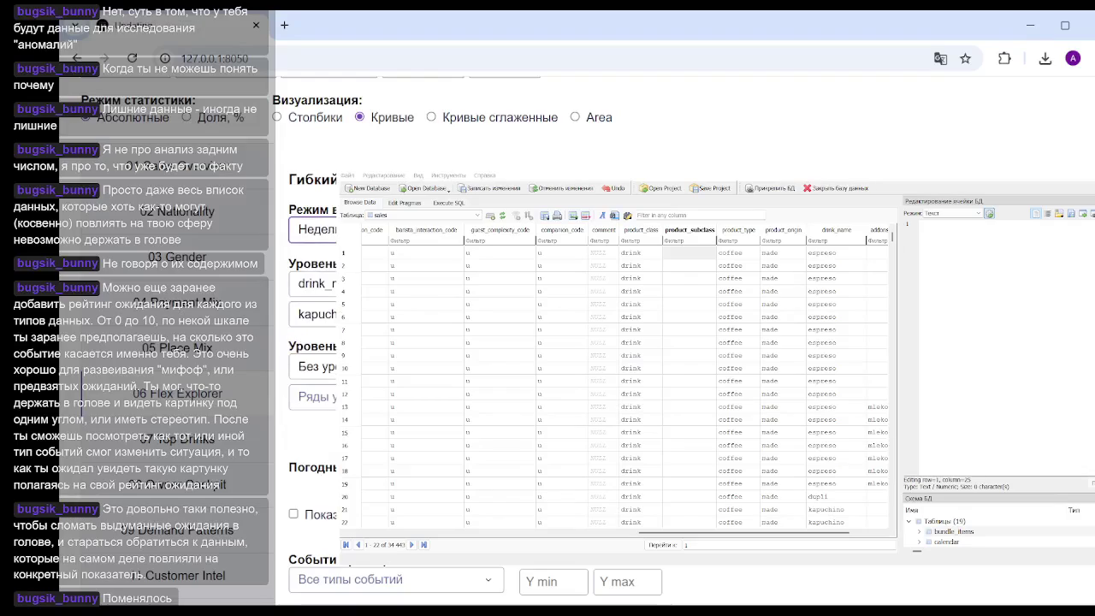
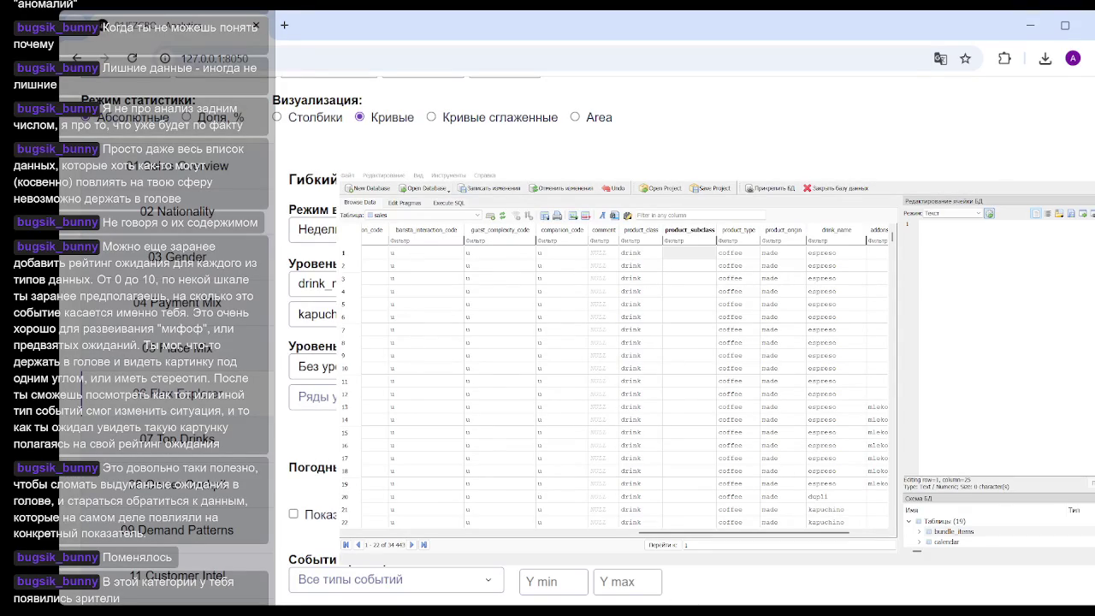
Step: Set the first Уровень dropdown of Гибкий анализ временных рядов to Без уровня
scroll(599, 342, "up", 3)
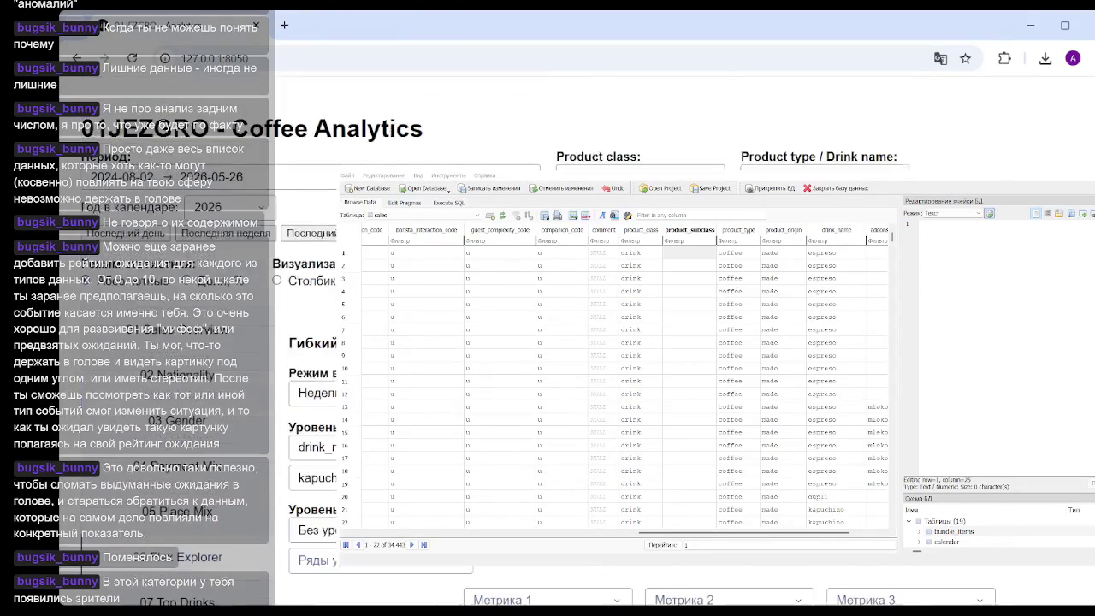
scroll(599, 343, "down", 5)
scroll(599, 342, "down", 1)
scroll(598, 342, "up", 3)
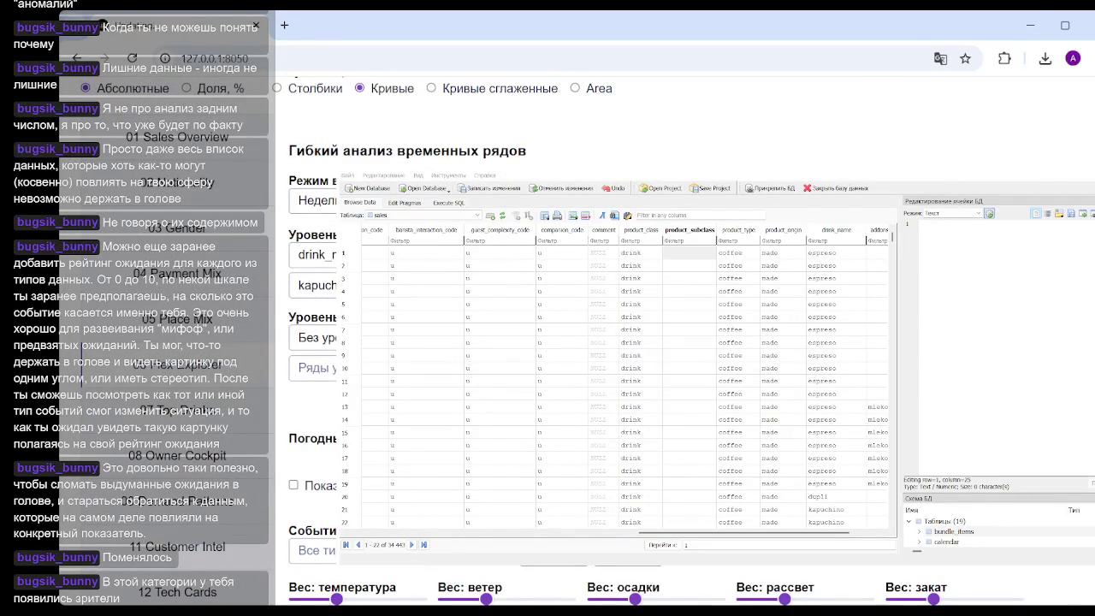
scroll(685, 343, "down", 5)
scroll(684, 342, "down", 5)
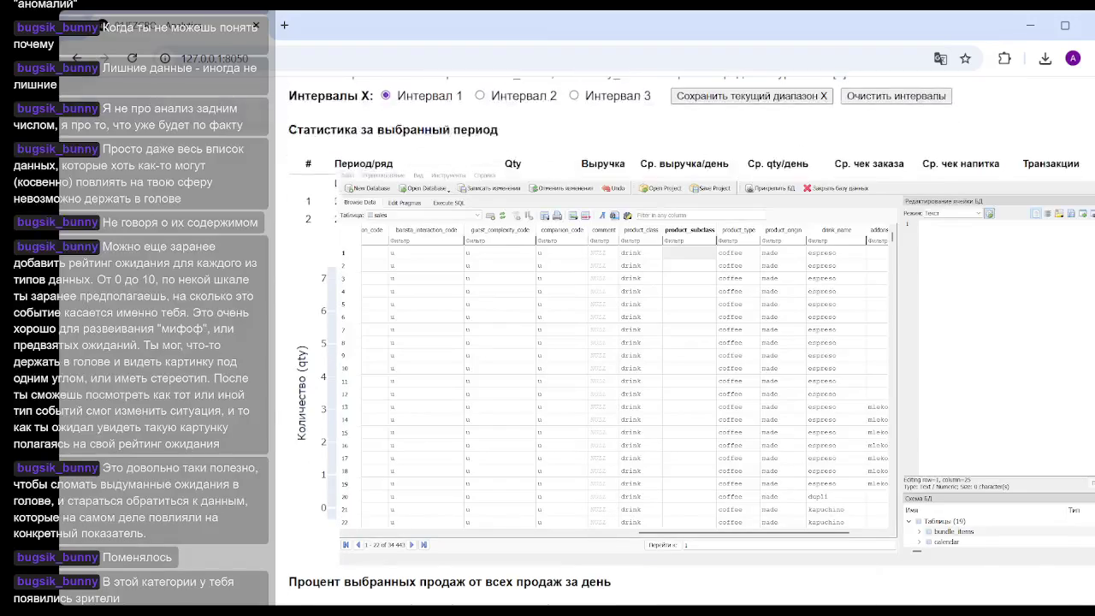
scroll(685, 342, "down", 5)
scroll(685, 342, "down", 3)
scroll(684, 342, "up", 5)
scroll(684, 342, "up", 5)
scroll(685, 343, "up", 3)
left_click(312, 239)
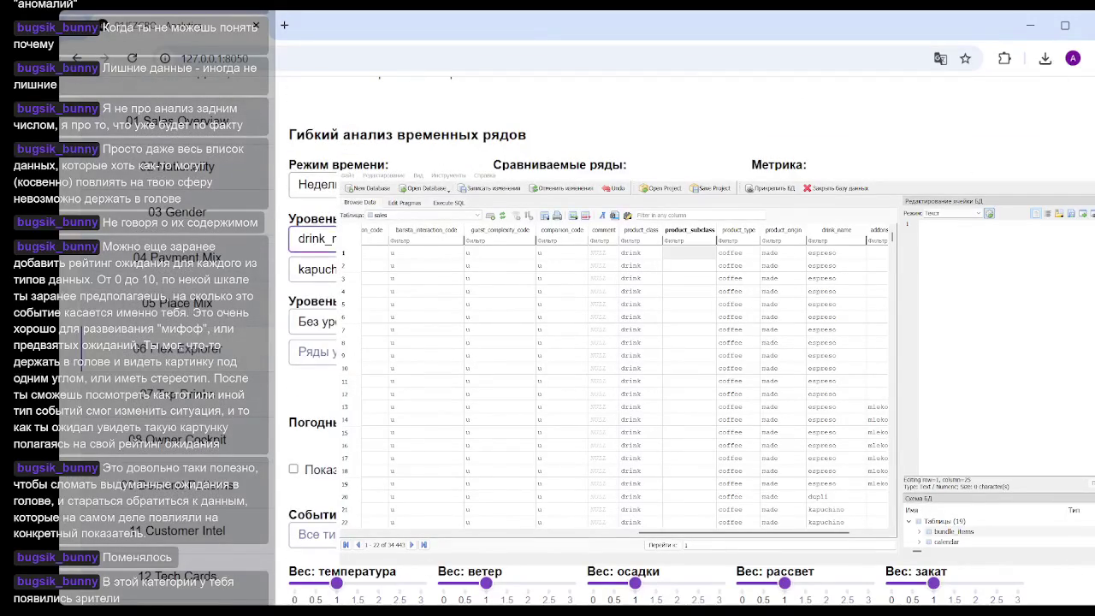
left_click(312, 311)
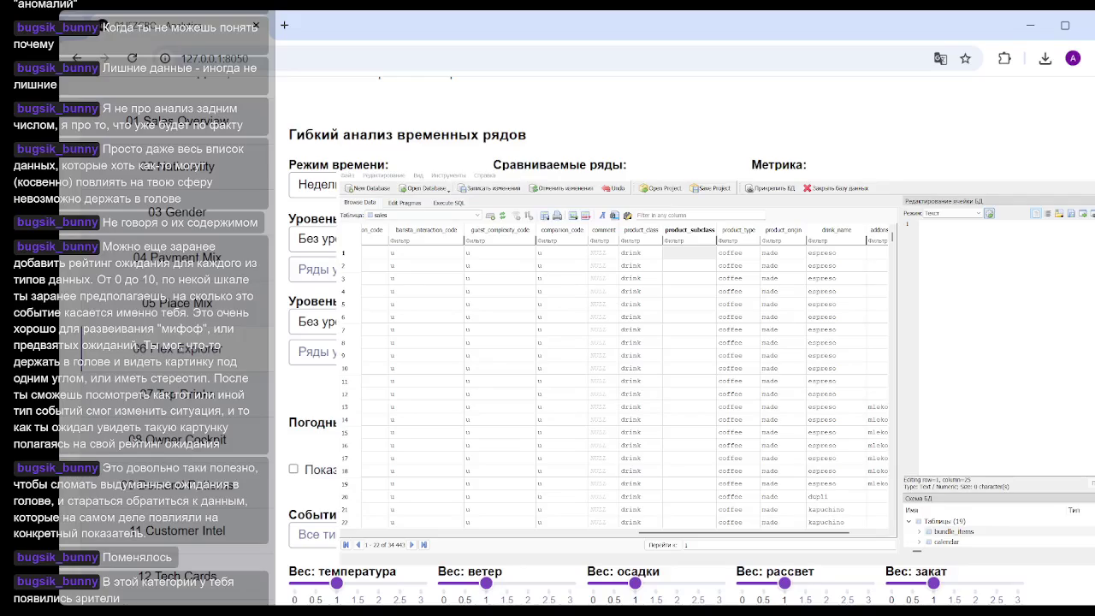
scroll(685, 342, "down", 5)
scroll(684, 343, "down", 5)
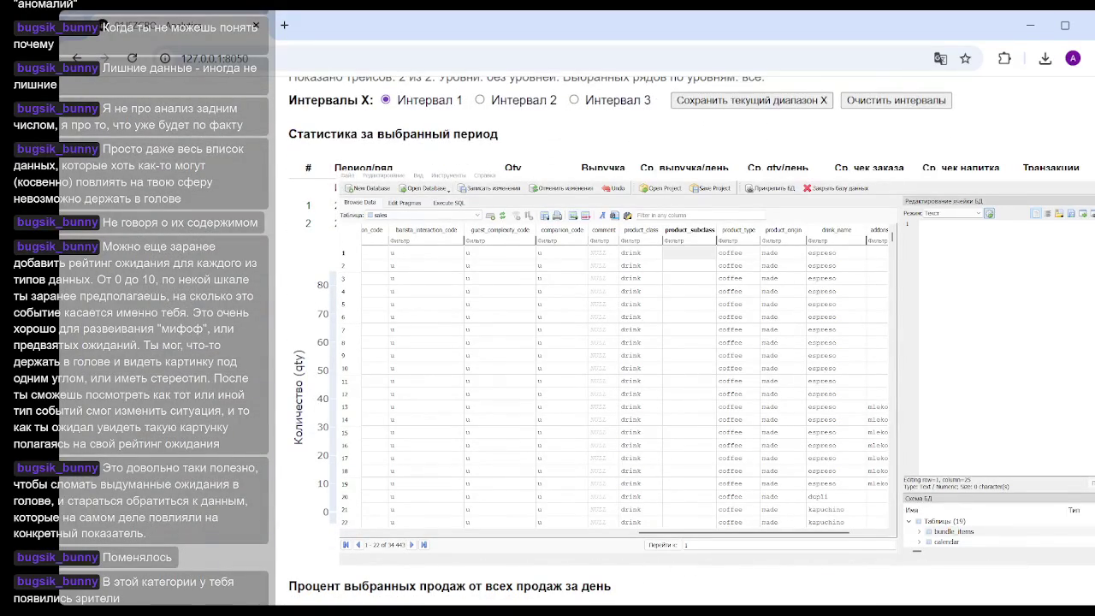
scroll(684, 342, "down", 1)
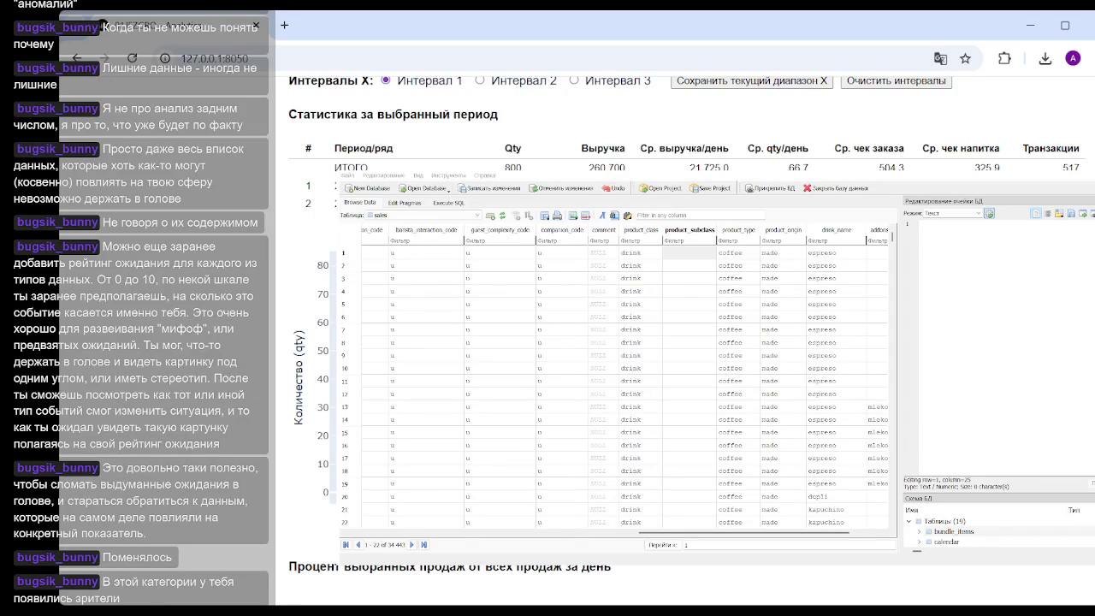
scroll(598, 342, "up", 10)
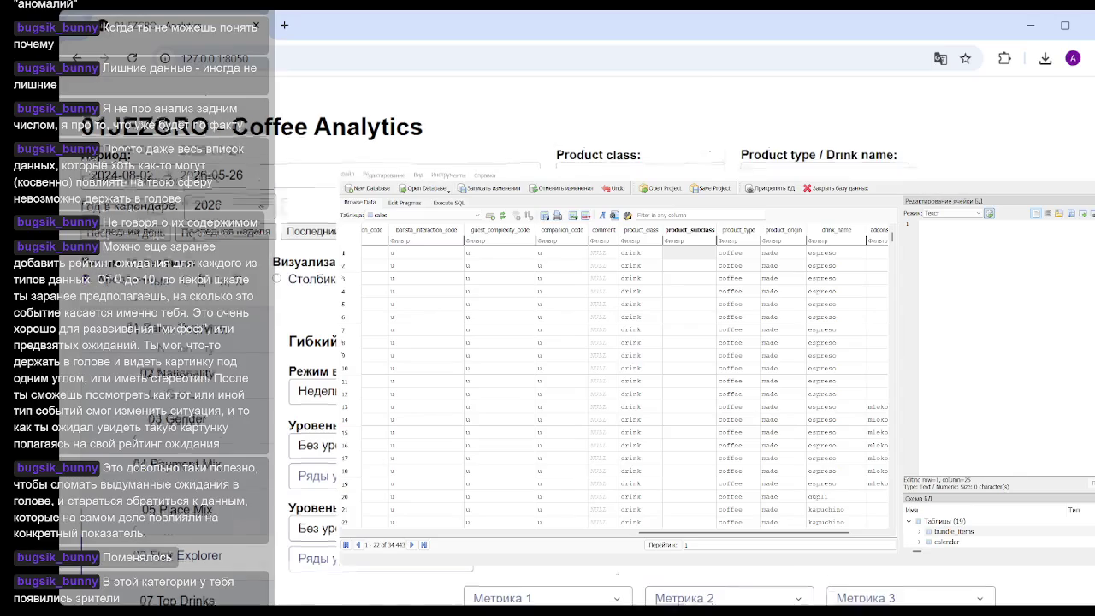
scroll(599, 343, "down", 5)
scroll(599, 342, "down", 5)
scroll(598, 342, "down", 3)
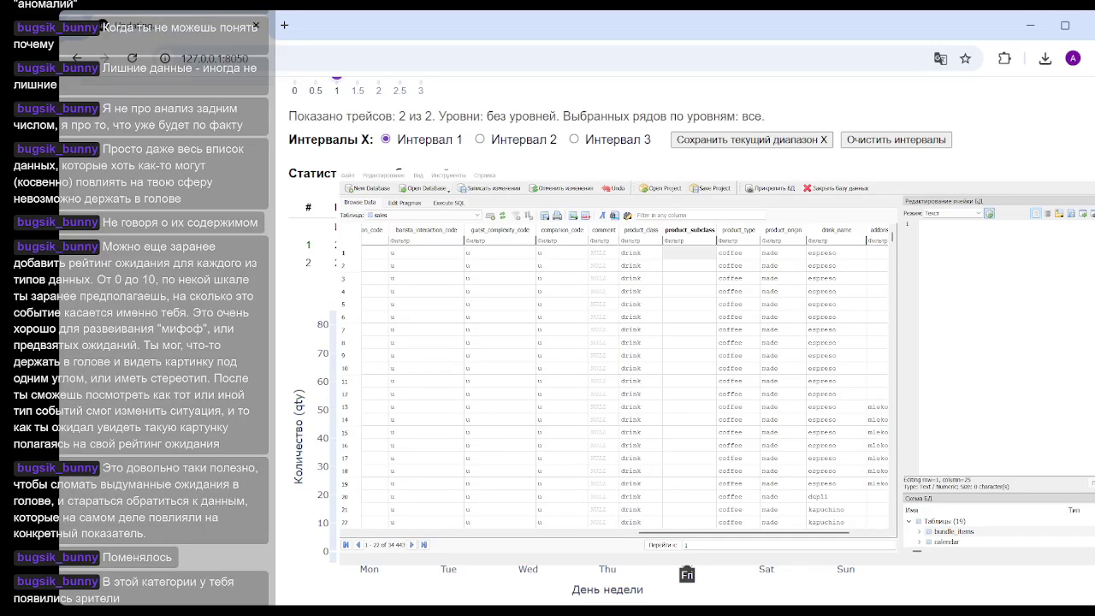
scroll(687, 574, "down", 1)
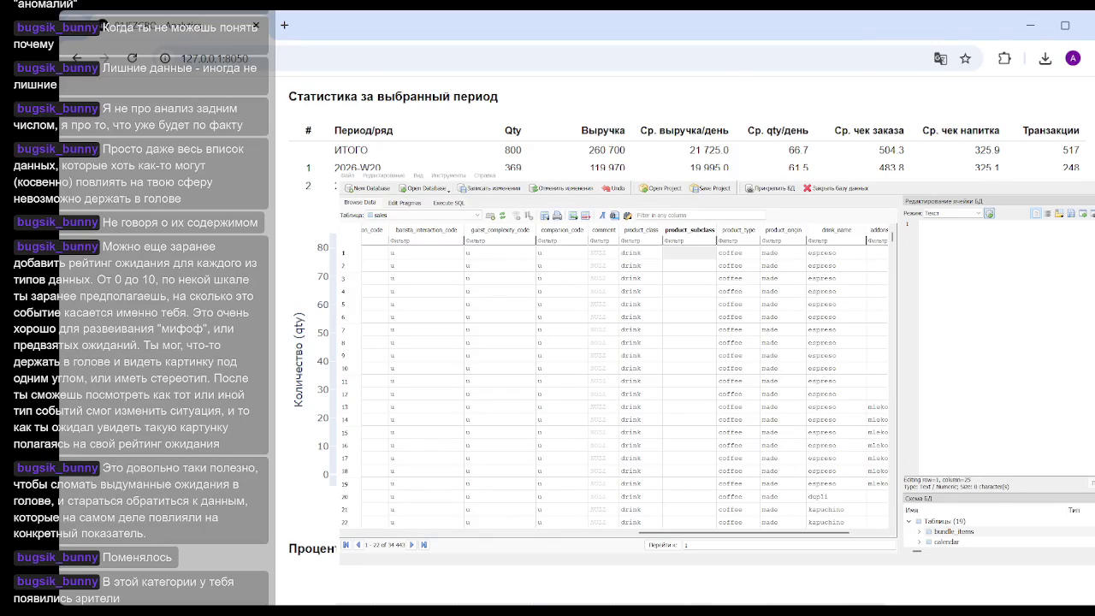
scroll(652, 164, "up", 5)
scroll(652, 165, "up", 5)
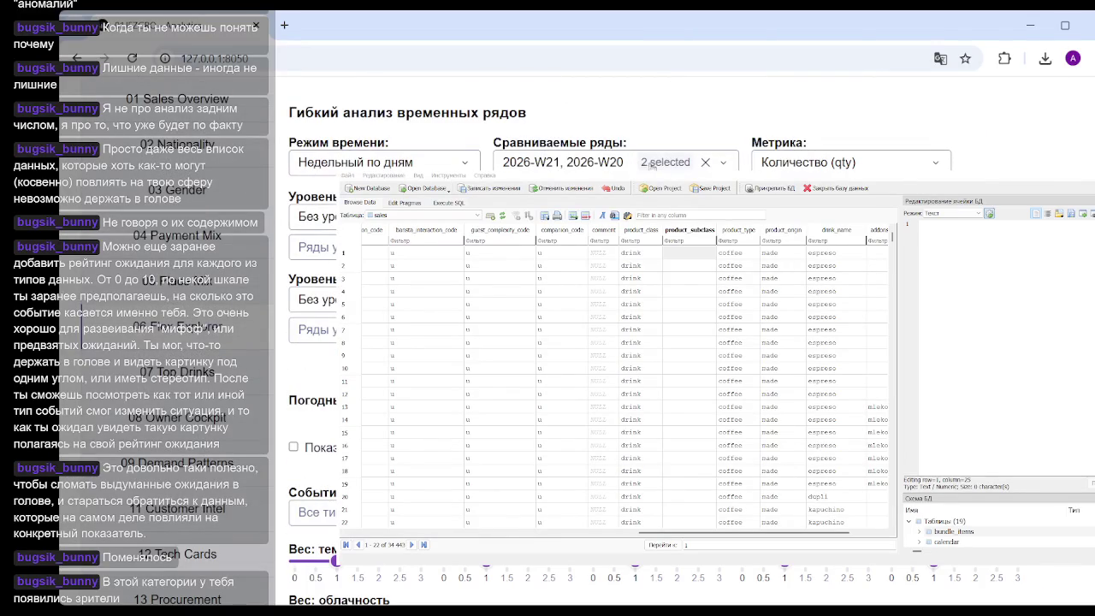
left_click(652, 164)
Step: Tick 2026-W22 in Сравниваемые ряды and scroll down to the statistics table
left_click(599, 248)
scroll(598, 342, "down", 2)
scroll(599, 342, "down", 8)
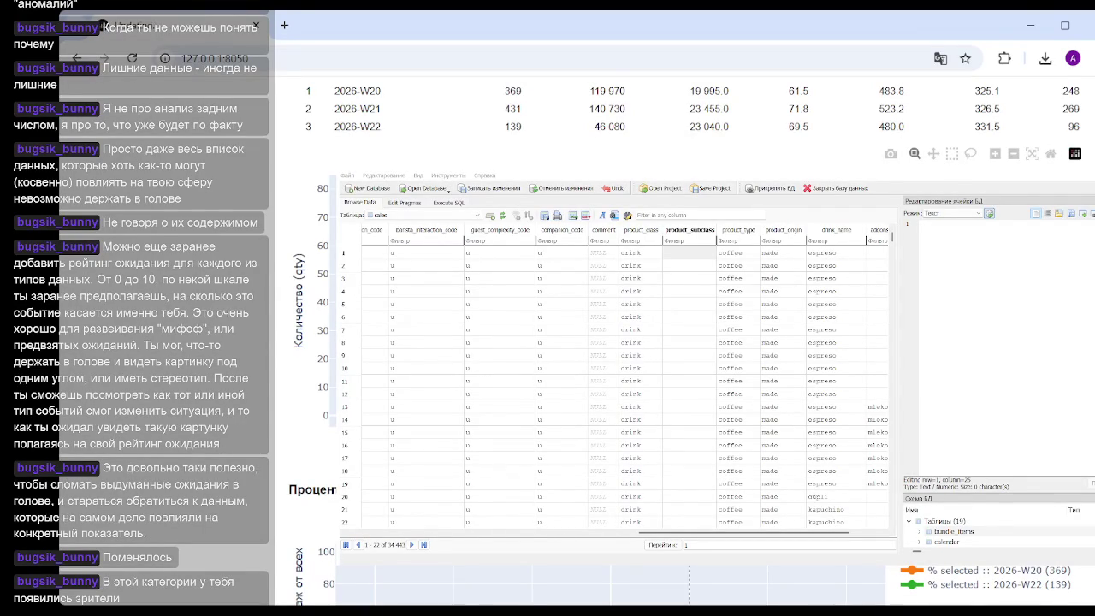
scroll(689, 582, "up", 3)
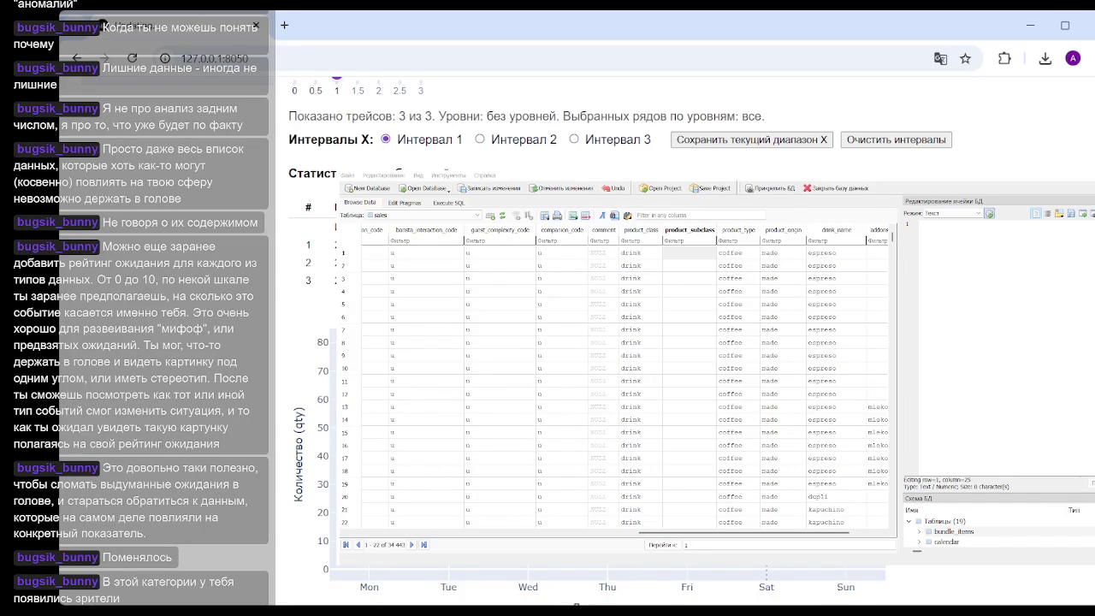
scroll(598, 342, "down", 3)
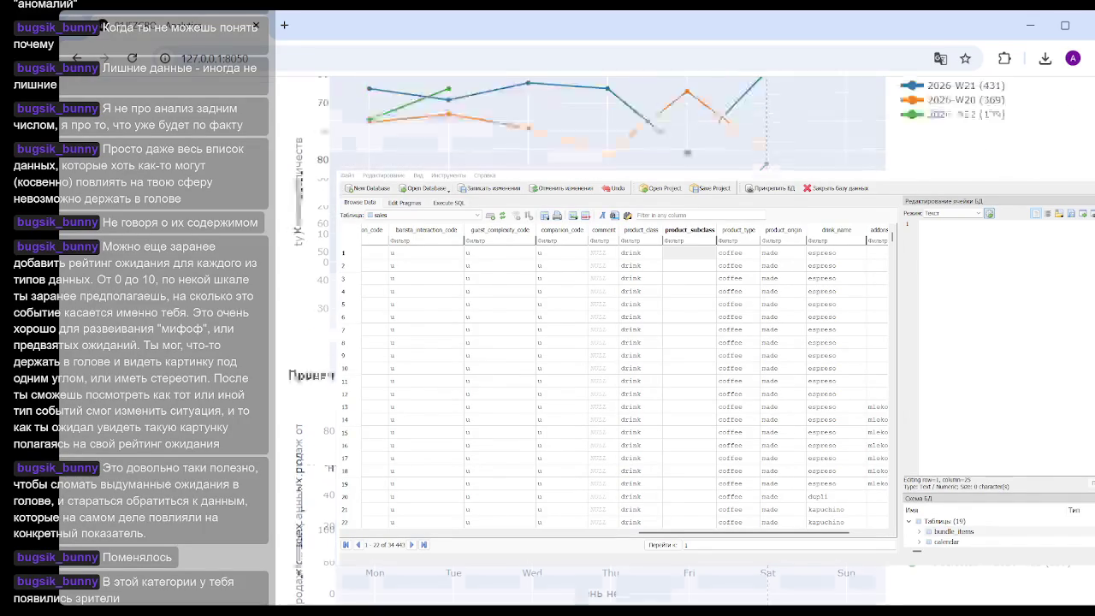
scroll(599, 342, "down", 1)
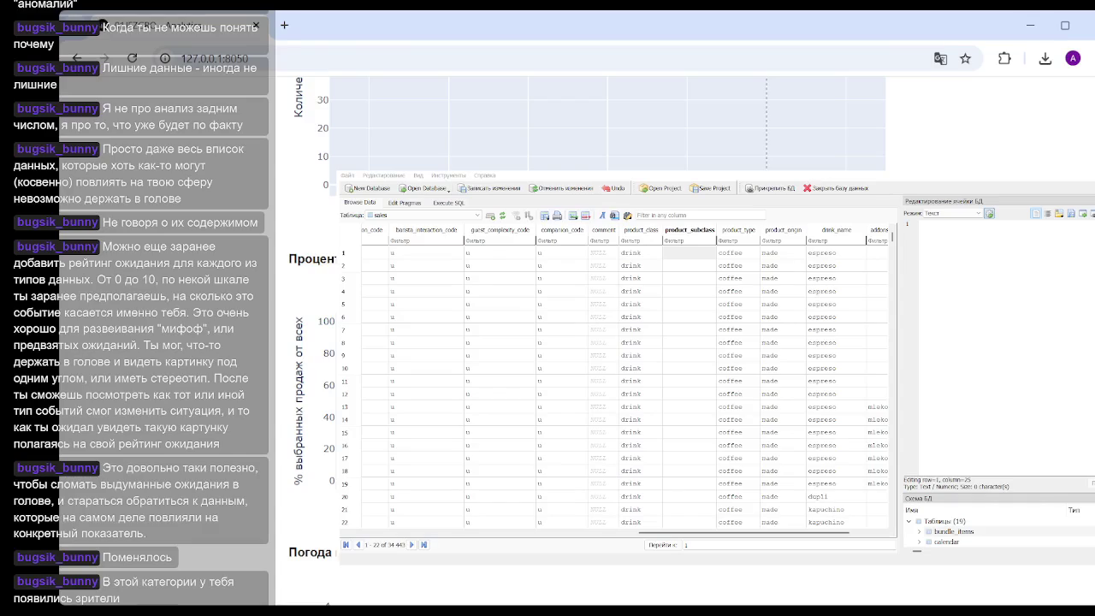
scroll(599, 342, "down", 2)
scroll(598, 342, "down", 2)
scroll(599, 342, "up", 2)
scroll(599, 342, "down", 5)
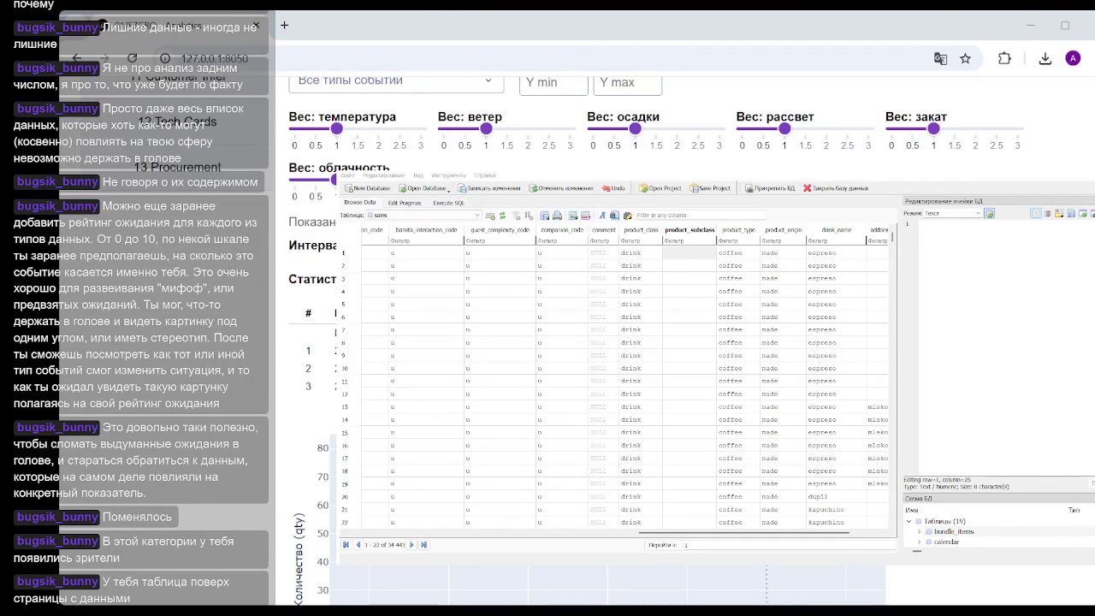
Step: Dismiss the DB Browser for SQLite window so the dashboard statistics show again
left_click(688, 253)
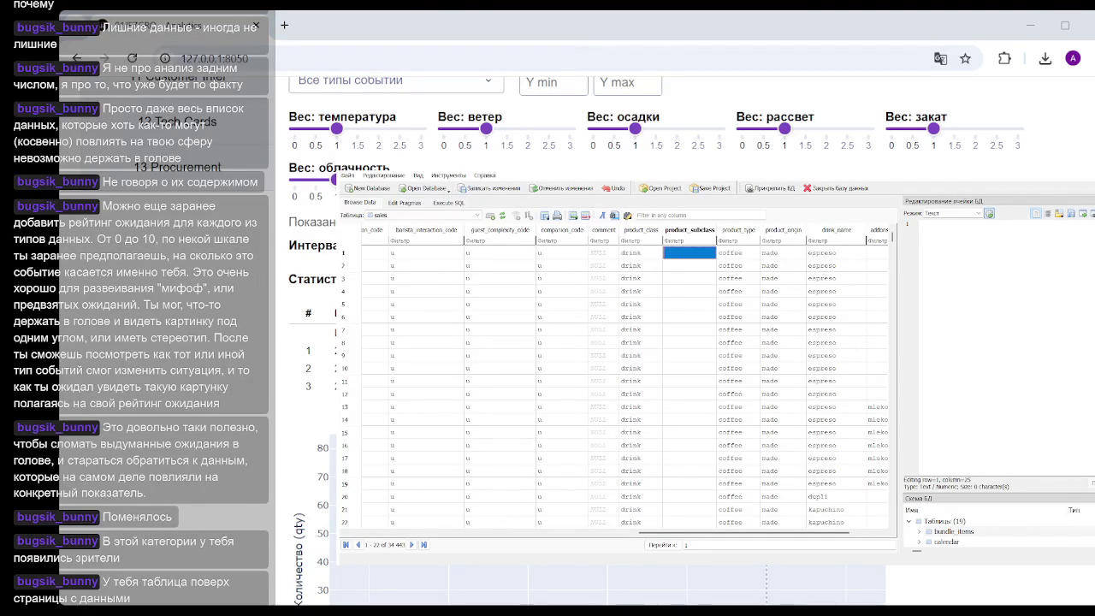
key("alt+Tab")
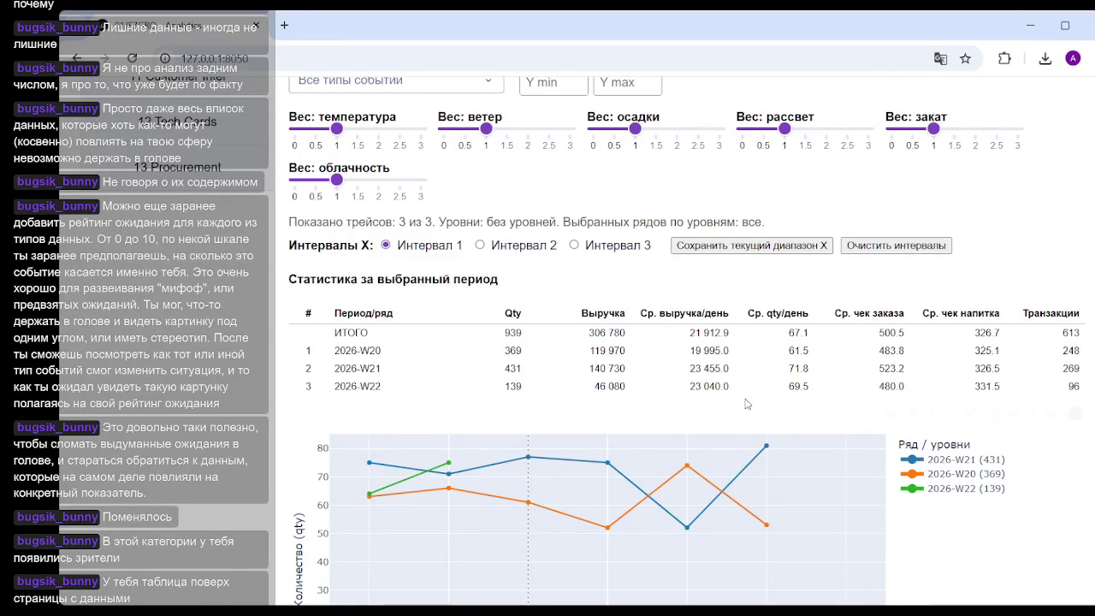
scroll(1045, 248, "down", 3)
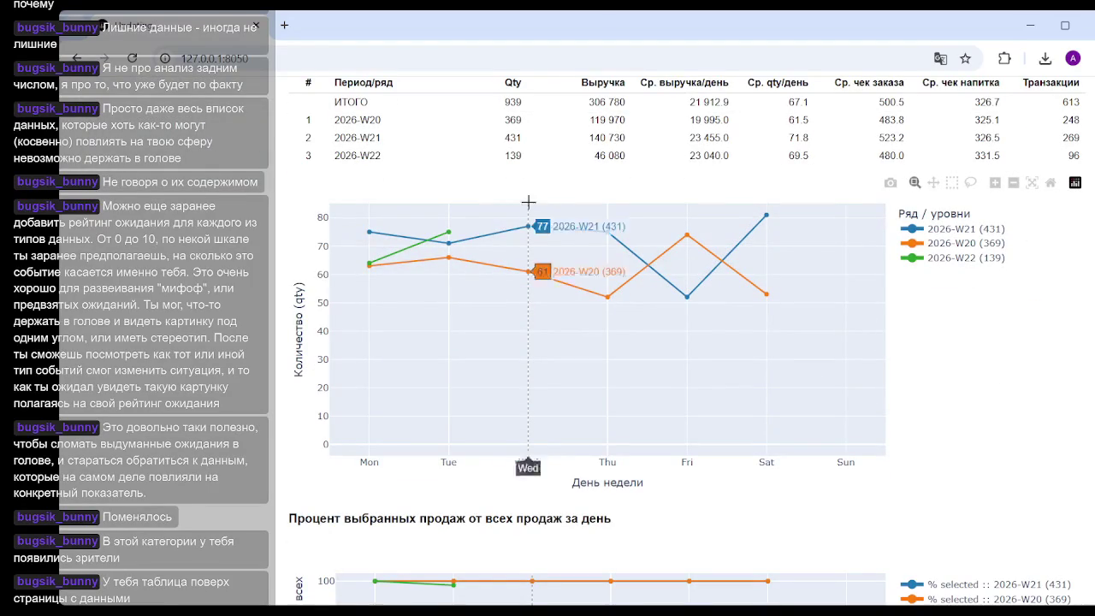
scroll(990, 323, "up", 5)
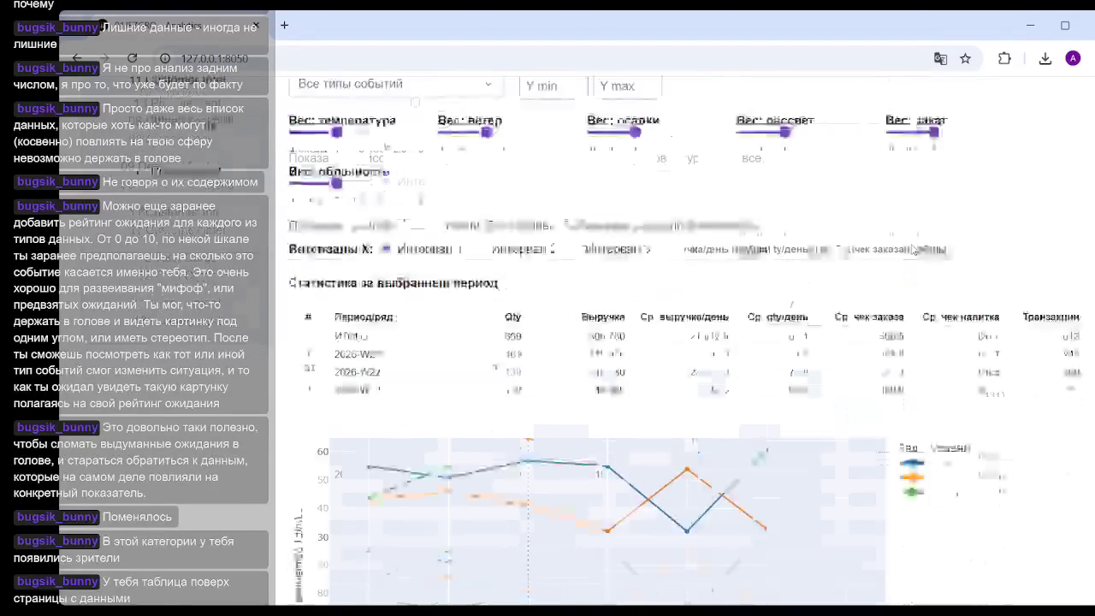
scroll(659, 166, "up", 4)
left_click(609, 195)
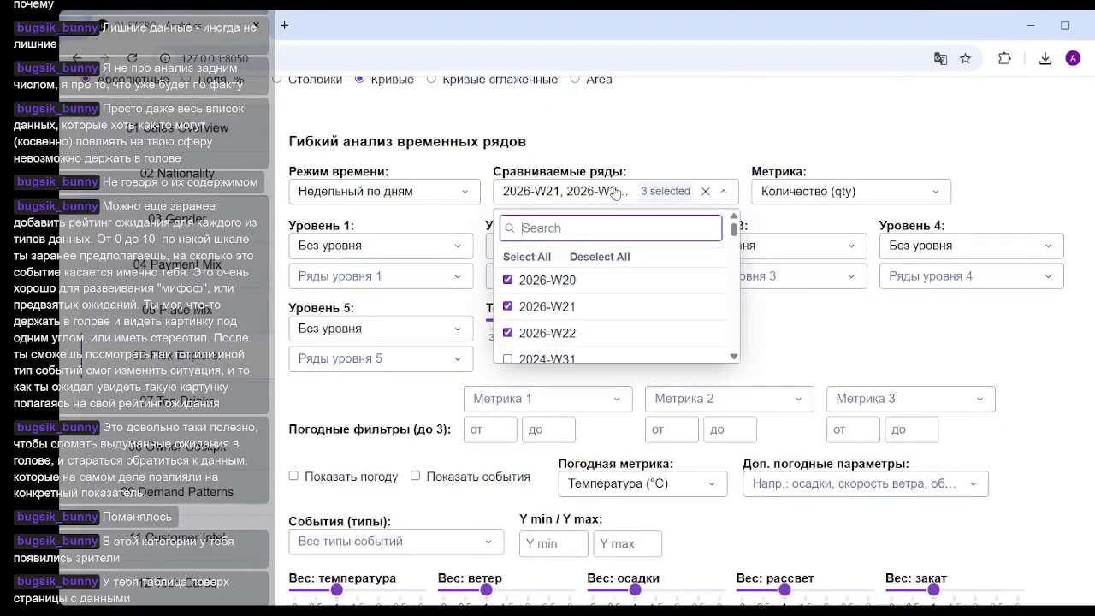
Step: Remove weeks 2026-W22, 2026-W21 and 2026-W20 from Сравниваемые ряды
left_click(507, 335)
left_click(507, 306)
left_click(507, 279)
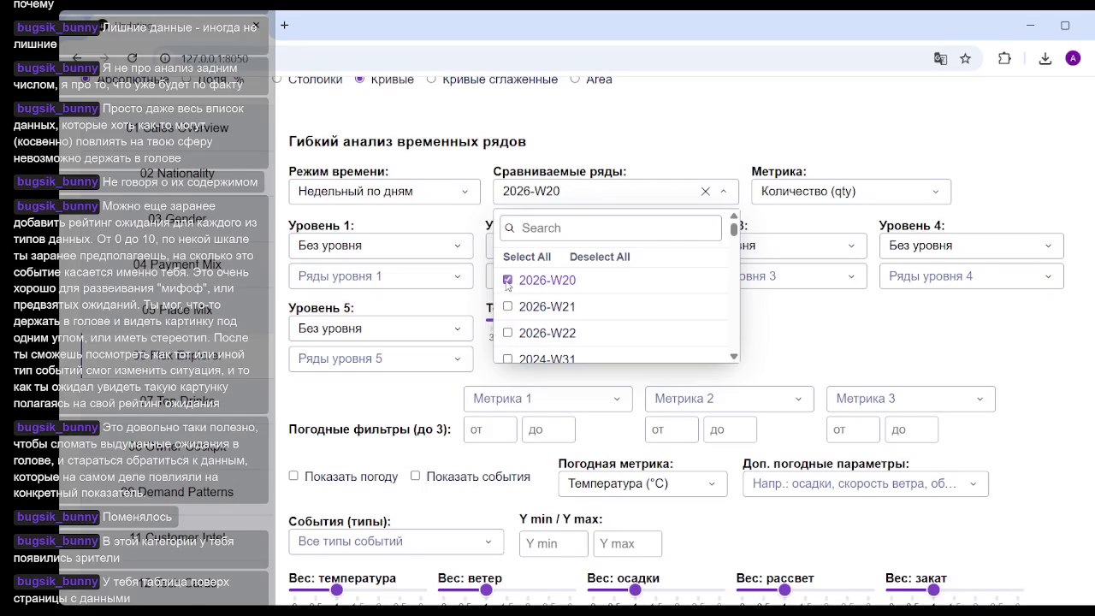
left_click(544, 195)
Step: Search for and add weeks 2025-W23 and 2025-W24 to the compared series
left_click(544, 196)
type("2025")
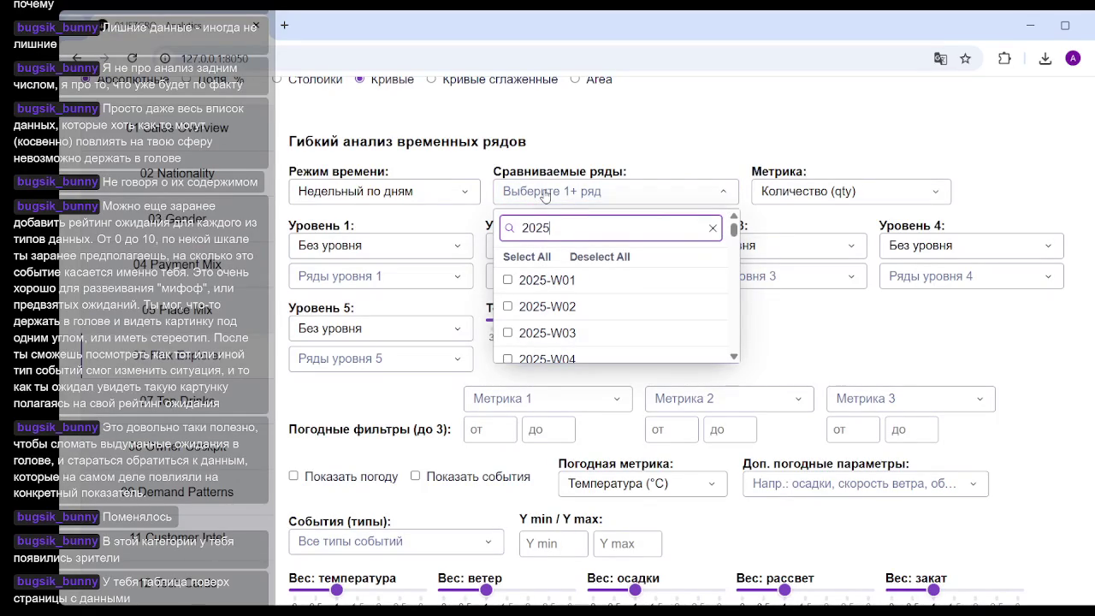
type("-w23")
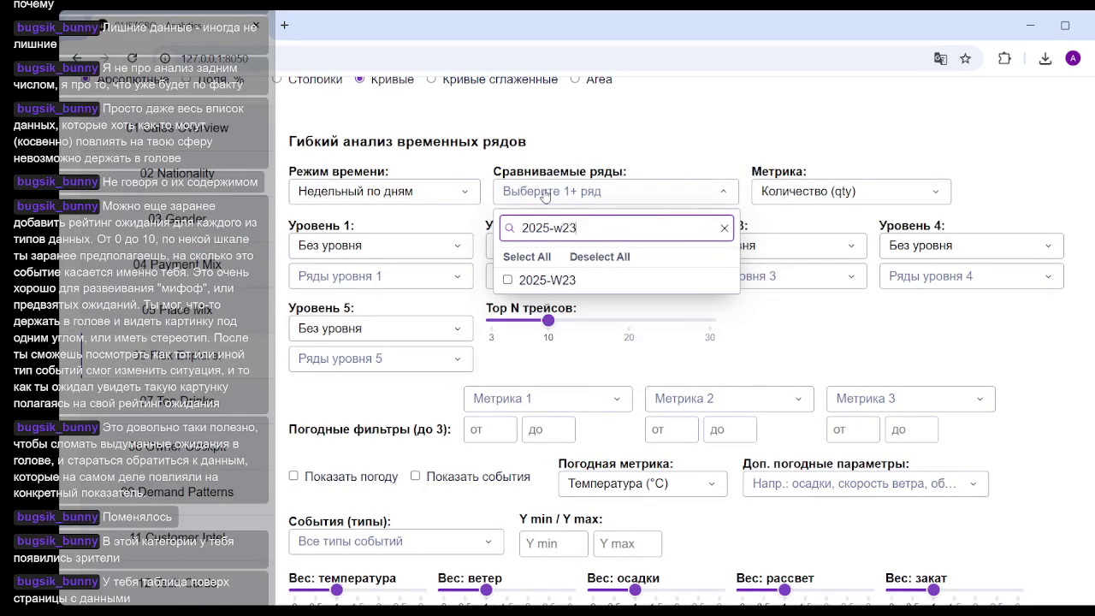
left_click(533, 283)
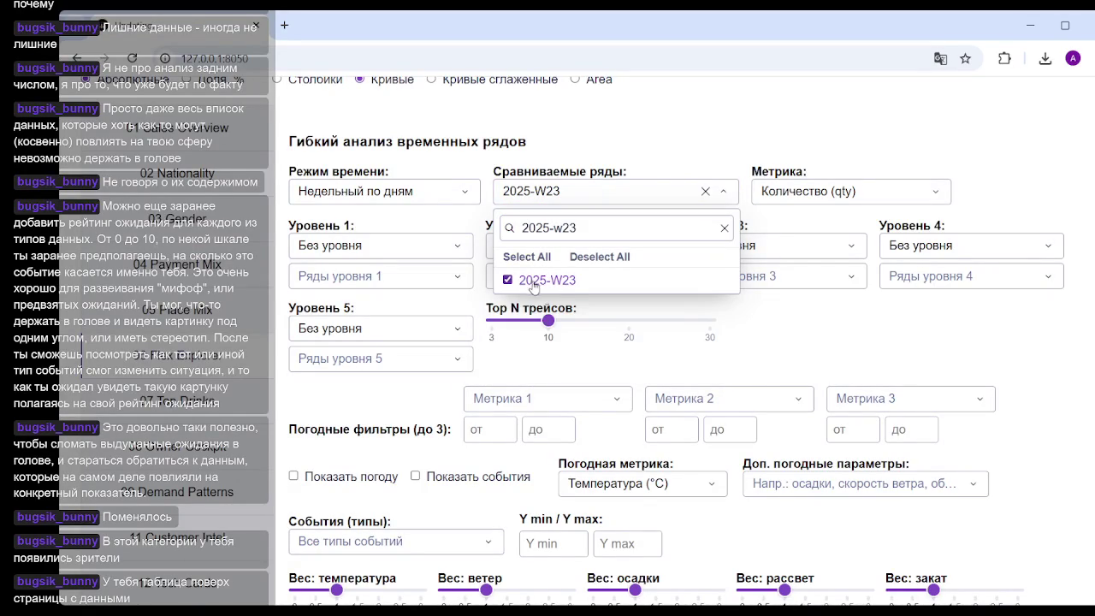
left_click(617, 207)
left_click(609, 195)
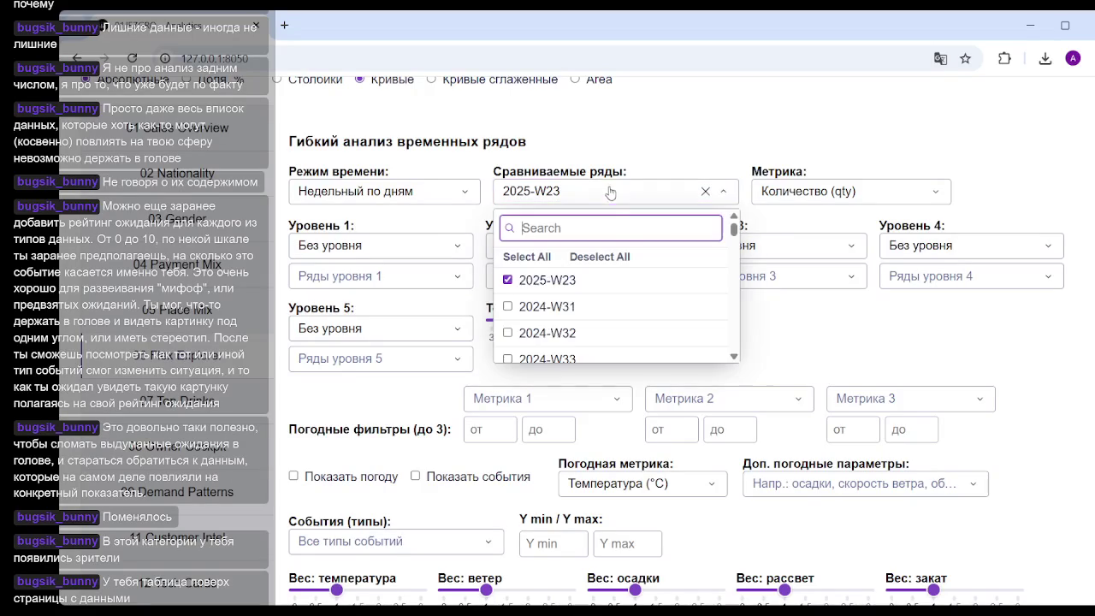
type("2025-")
type("w20")
key("BackSpace")
type("4")
left_click(633, 291)
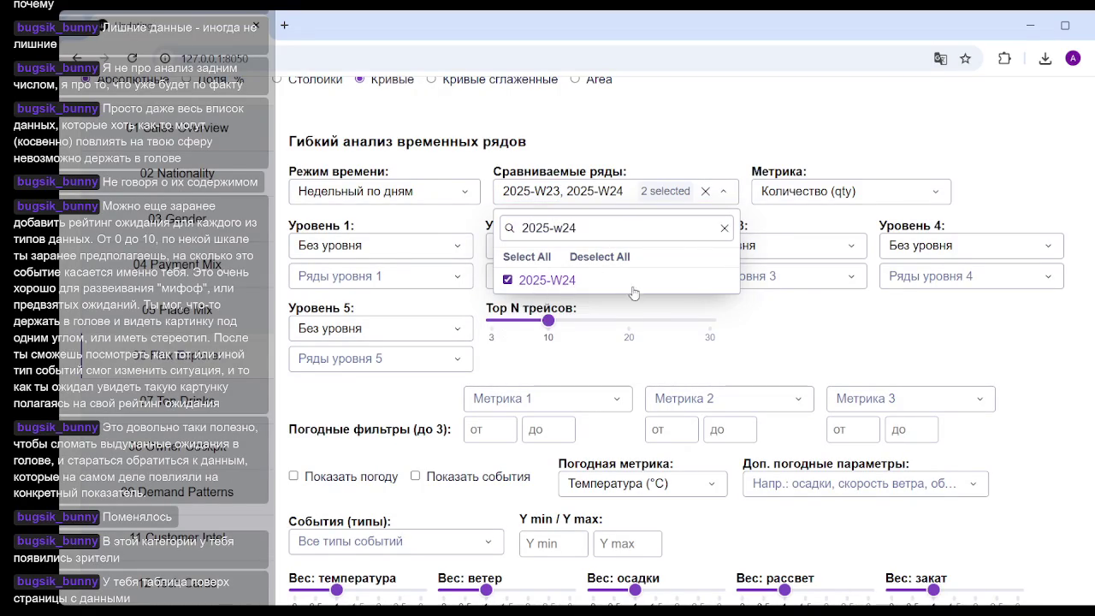
left_click(973, 336)
scroll(973, 336, "down", 10)
scroll(975, 265, "down", 3)
mouse_move(839, 236)
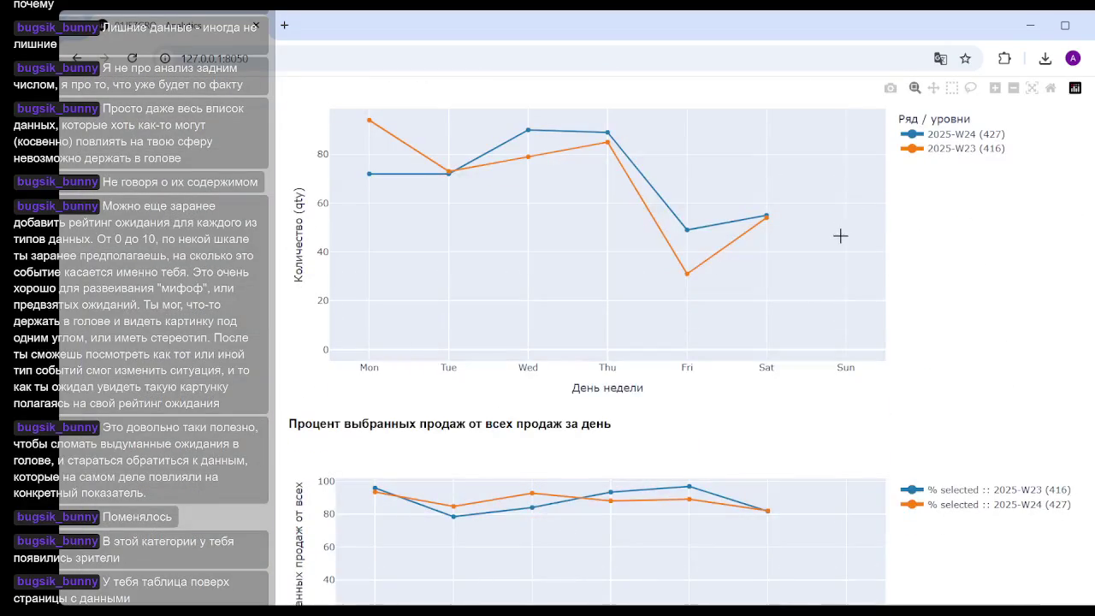
scroll(826, 251, "up", 2)
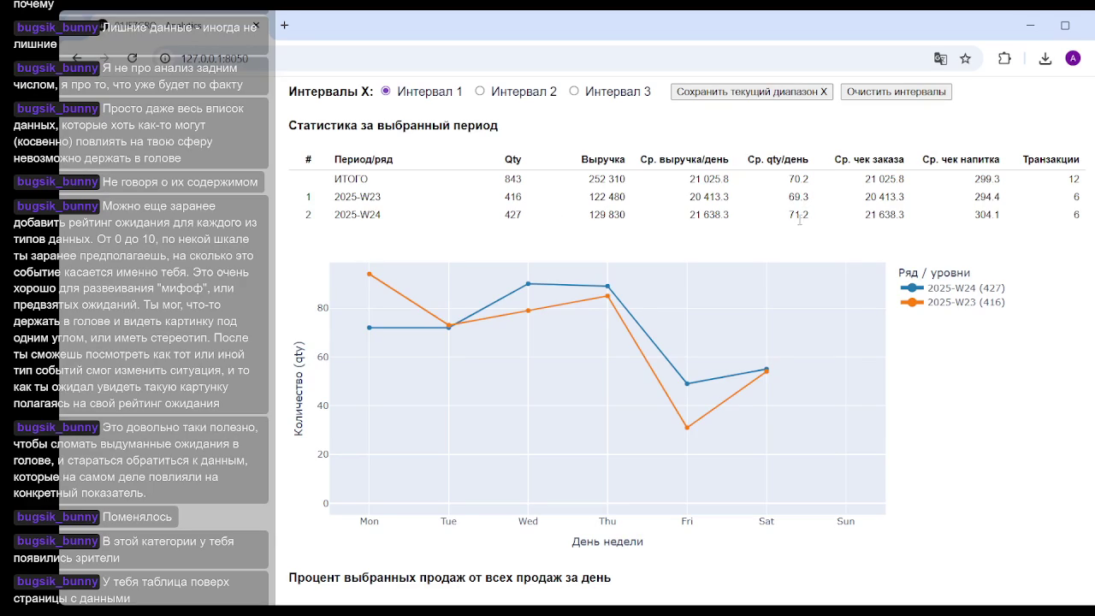
mouse_move(686, 251)
scroll(838, 235, "down", 3)
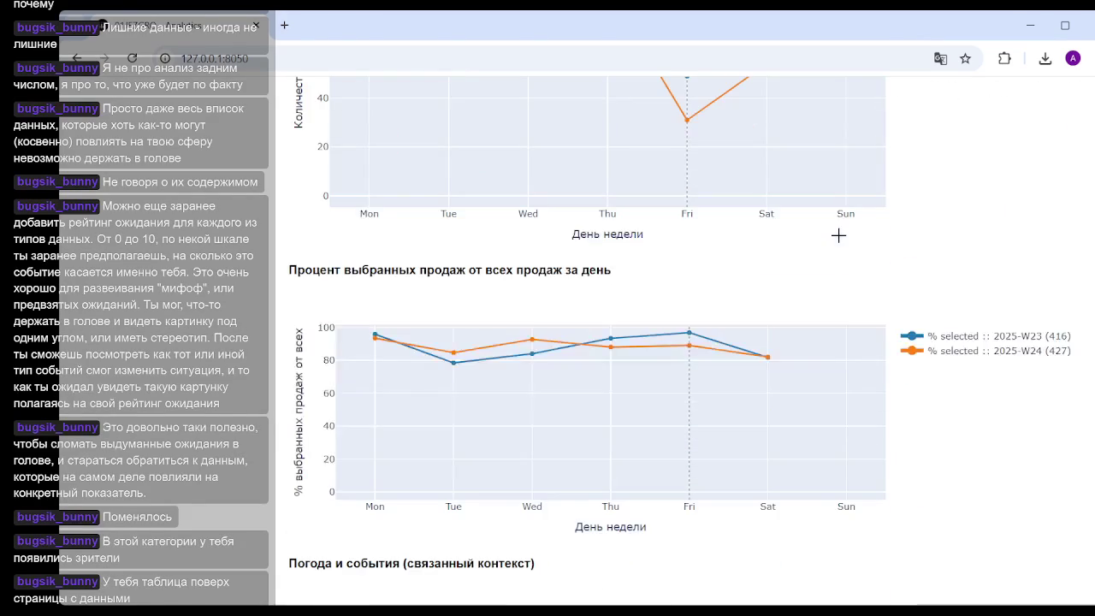
scroll(834, 235, "down", 3)
scroll(735, 253, "up", 3)
scroll(636, 269, "up", 10)
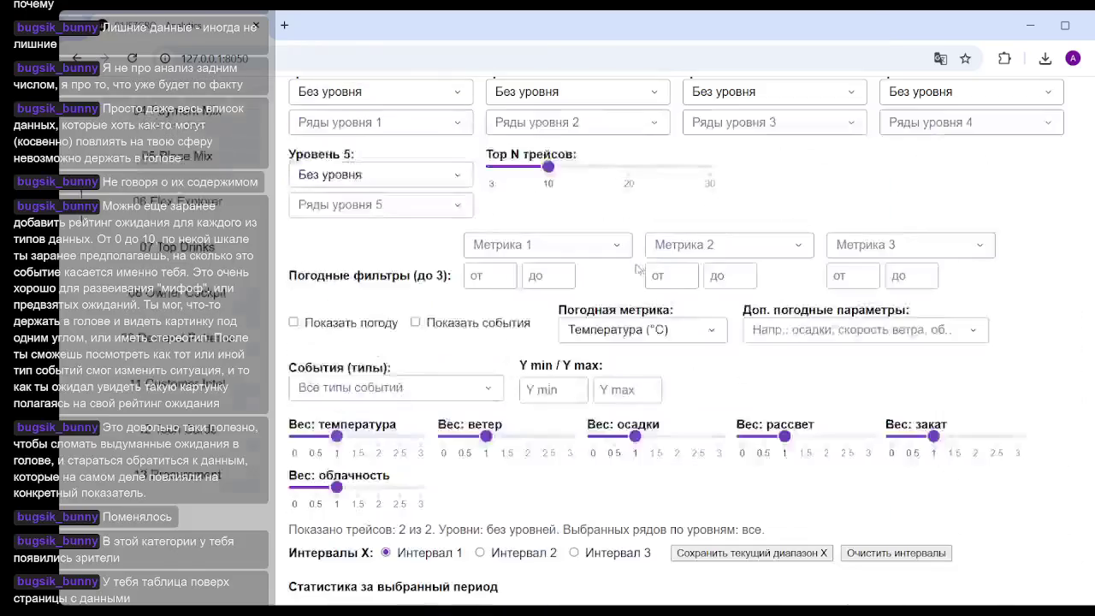
scroll(400, 345, "up", 3)
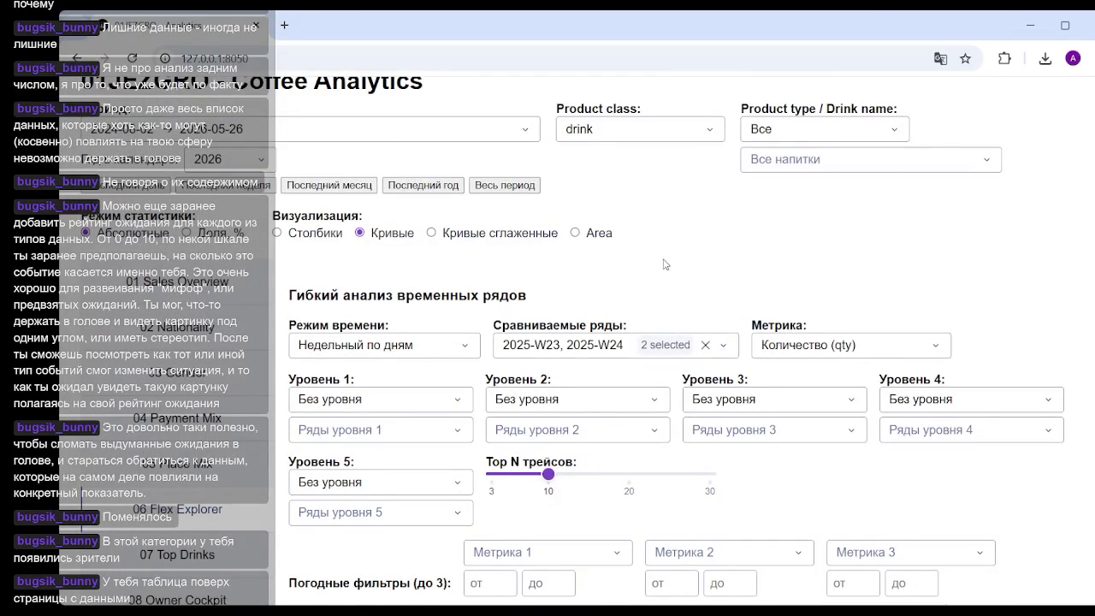
scroll(666, 264, "down", 3)
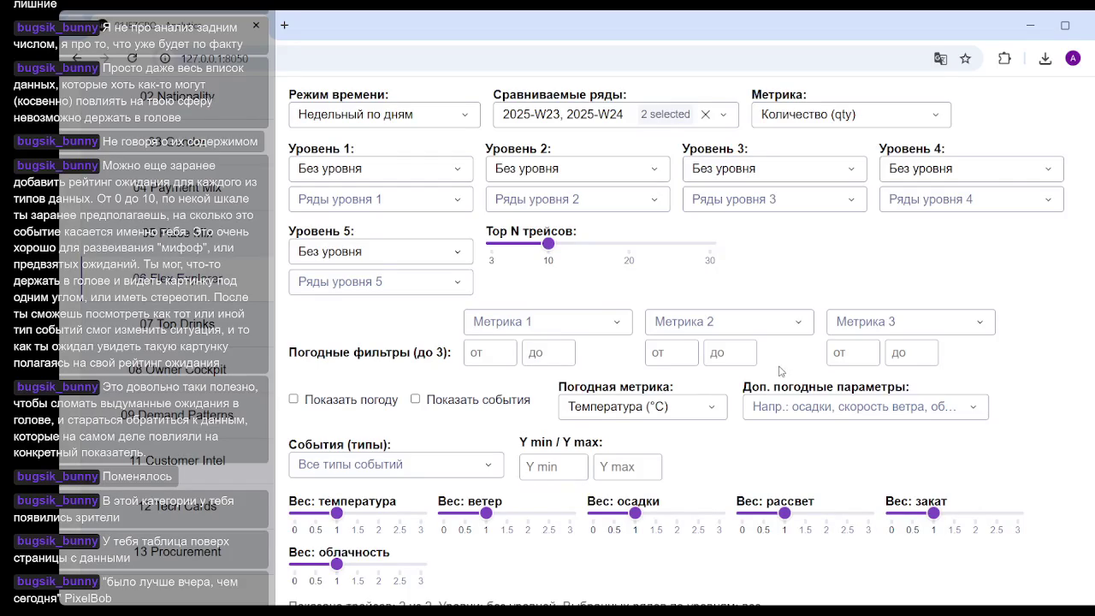
scroll(1021, 272, "down", 3)
scroll(1020, 272, "up", 7)
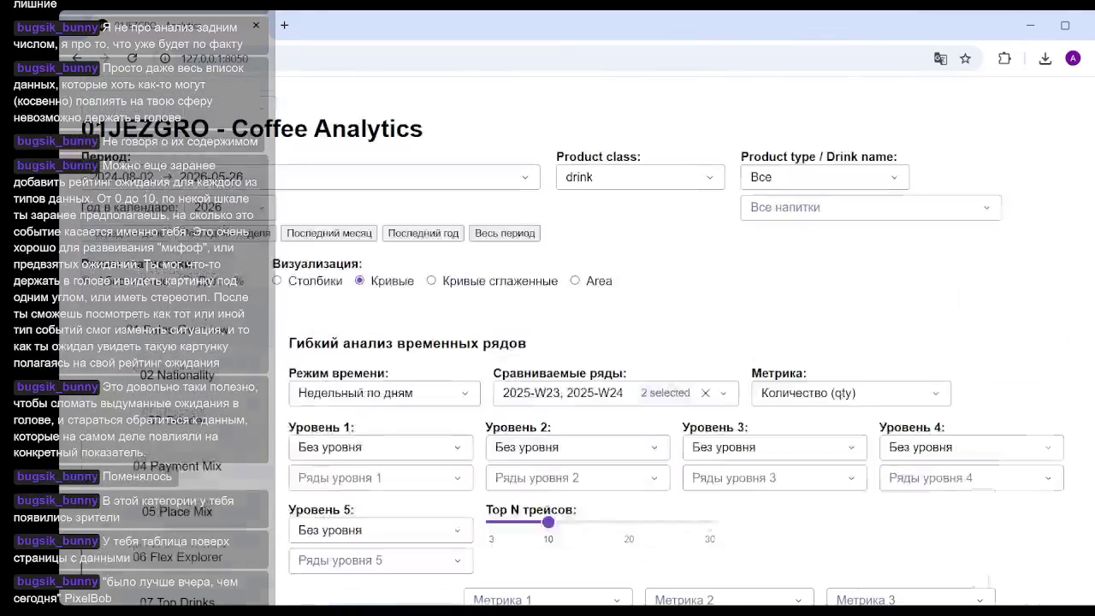
Step: Switch to 01 Sales Overview and scroll to the monthly income, expenses and profit chart
left_click(185, 335)
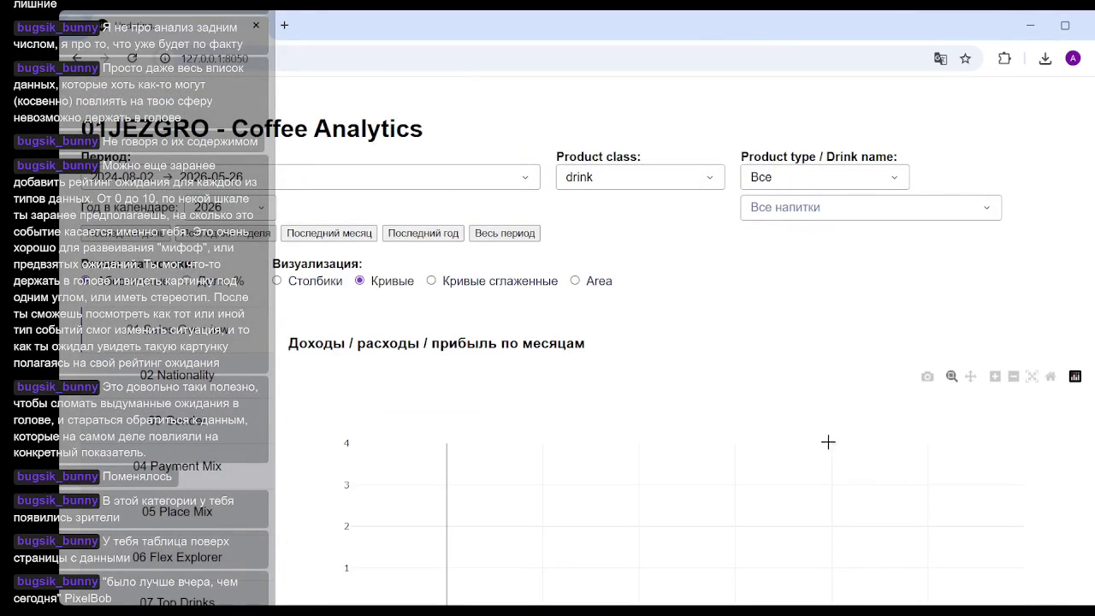
scroll(796, 291, "down", 3)
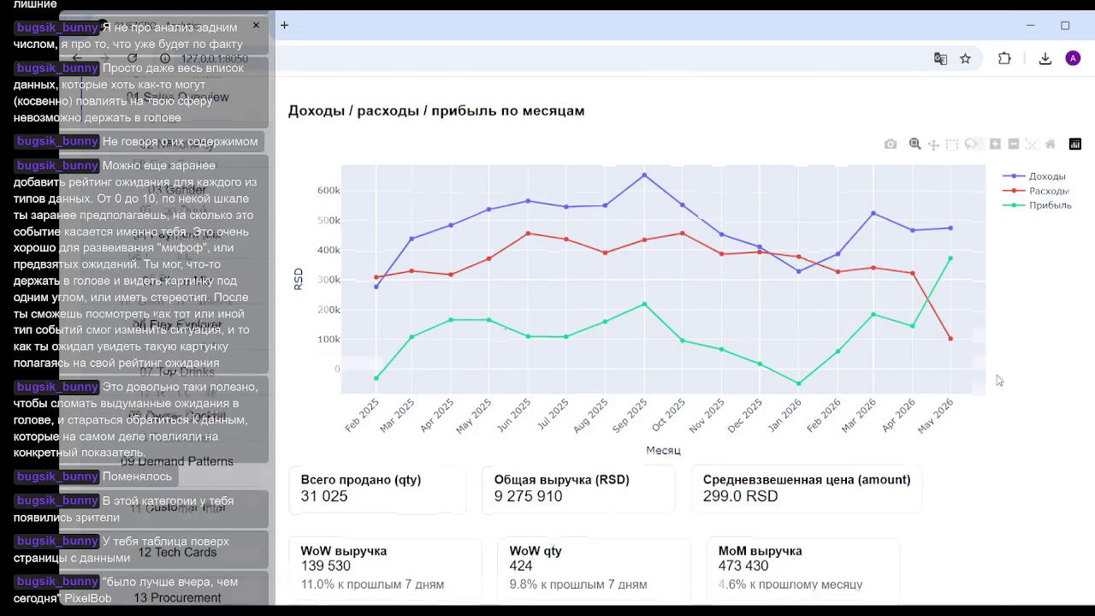
scroll(913, 342, "down", 5)
scroll(795, 97, "up", 3)
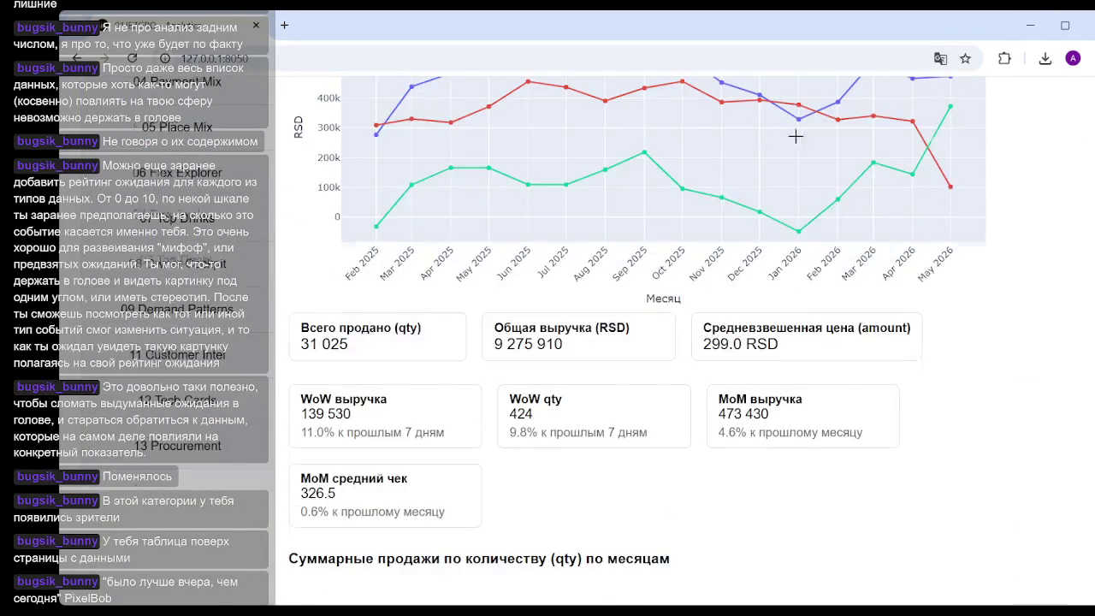
scroll(795, 179, "down", 3)
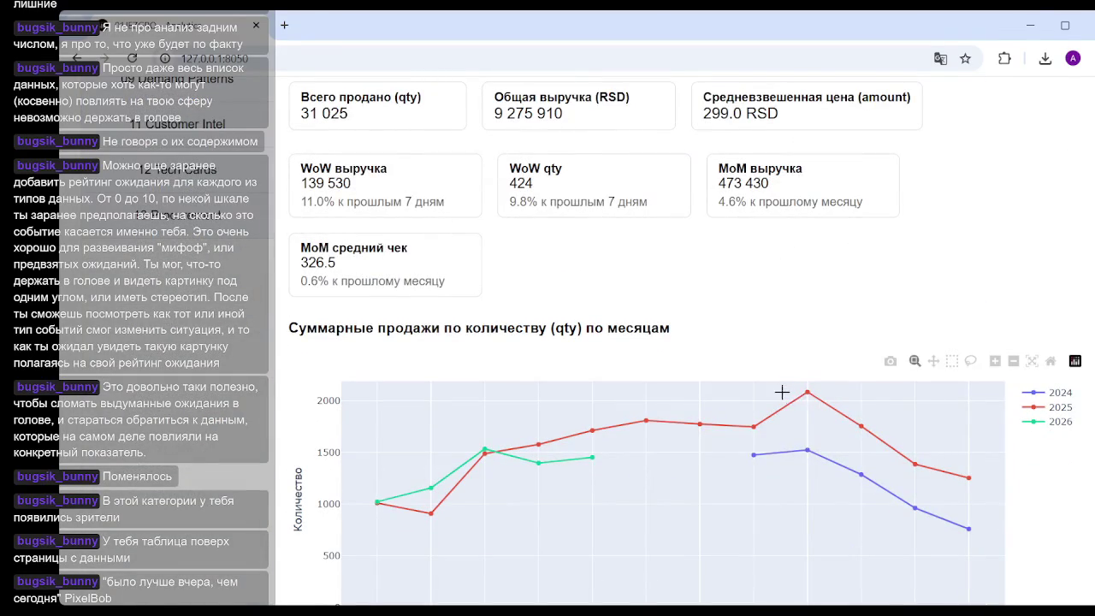
scroll(798, 402, "up", 3)
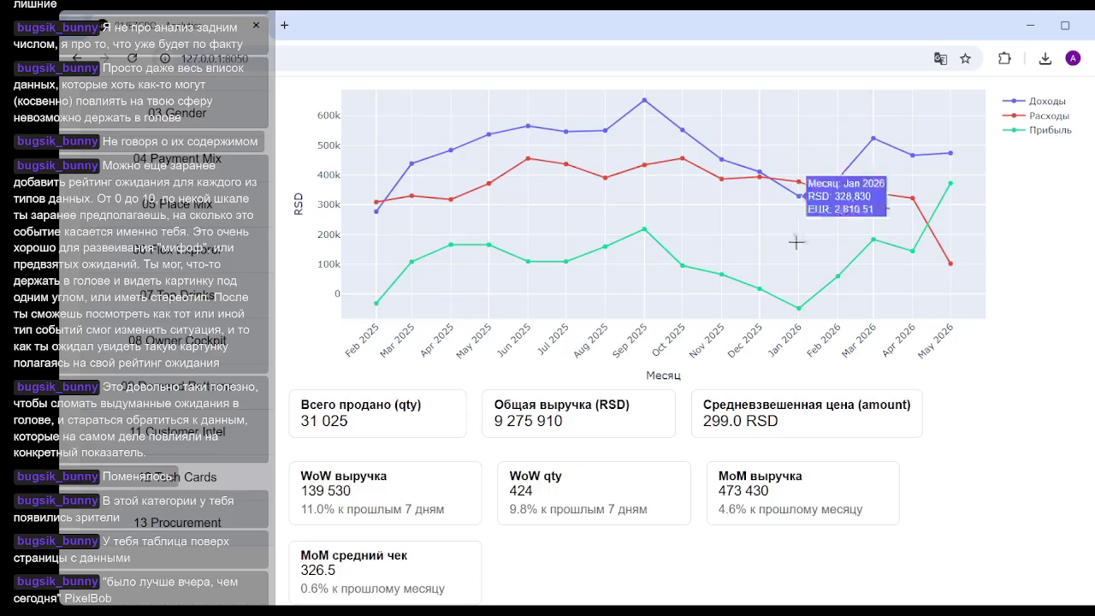
scroll(784, 295, "down", 3)
scroll(784, 309, "down", 5)
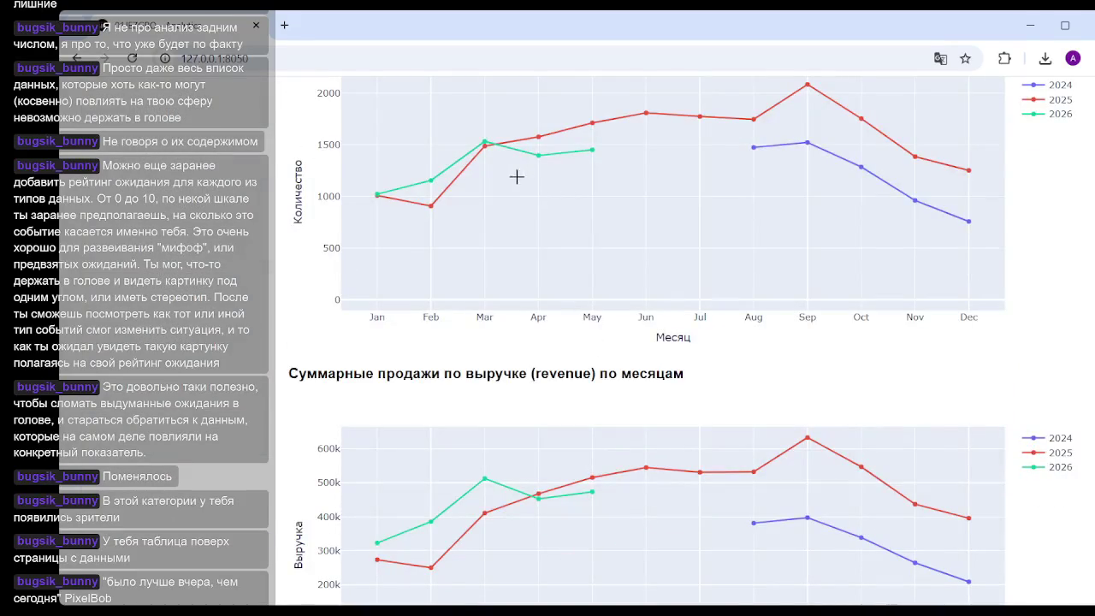
mouse_move(378, 196)
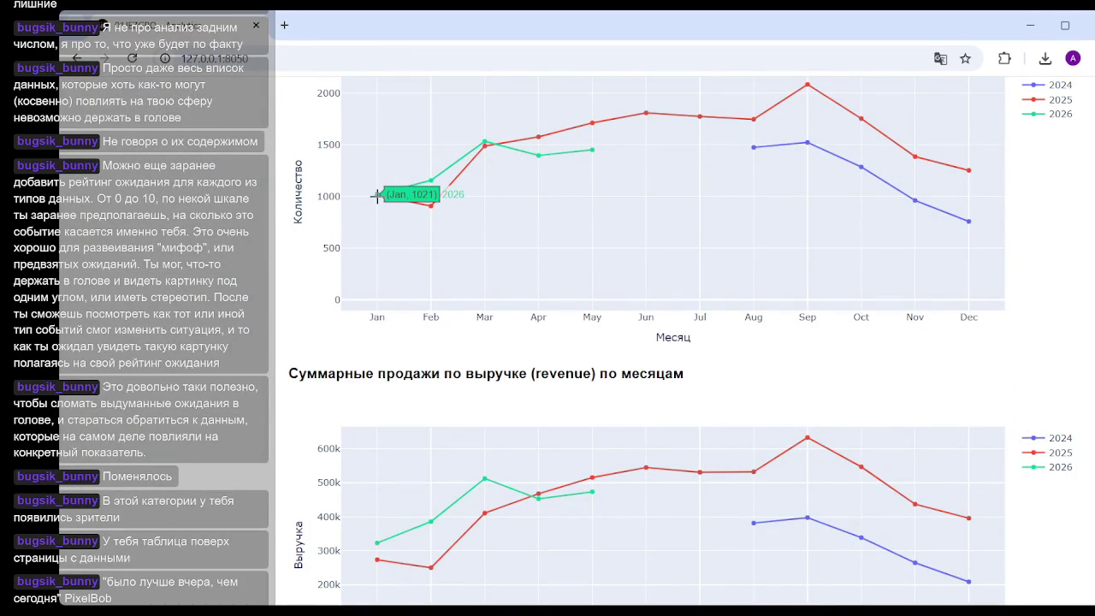
scroll(516, 247, "up", 4)
scroll(522, 265, "up", 2)
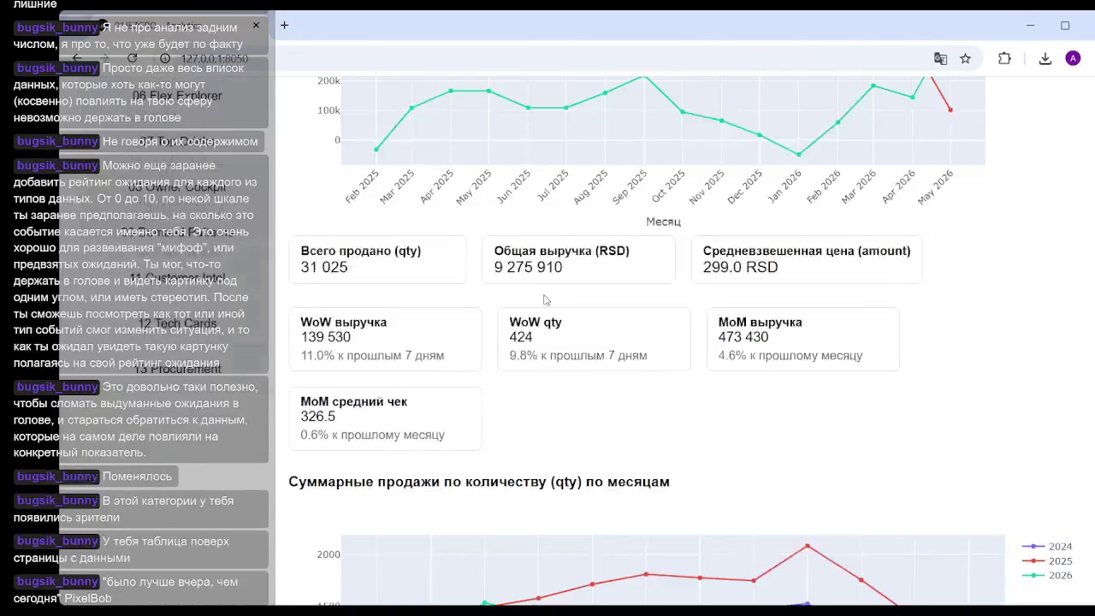
scroll(693, 304, "up", 3)
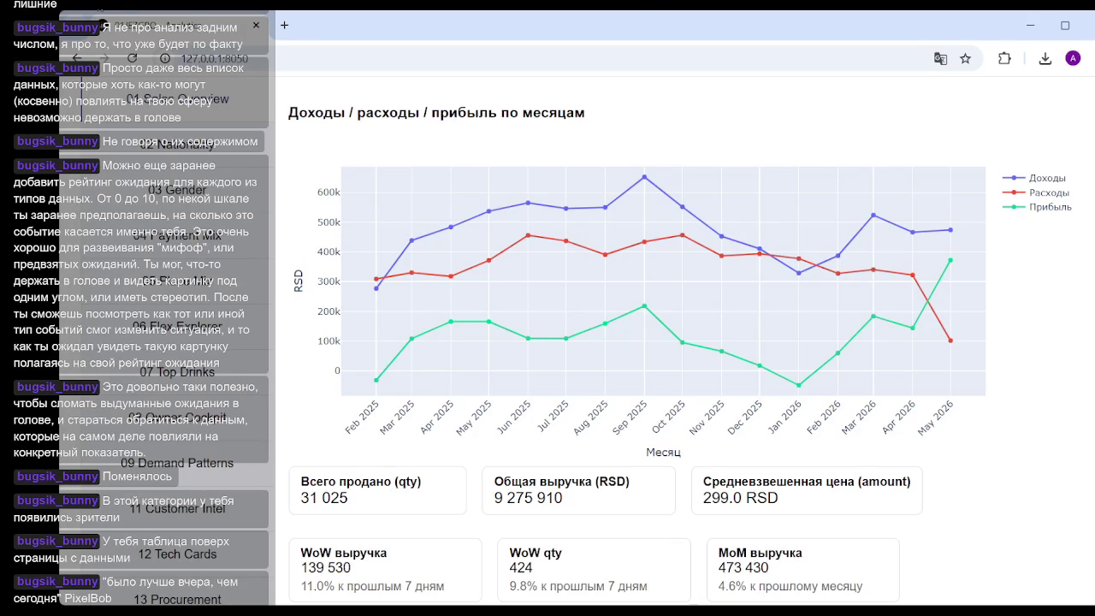
mouse_move(532, 257)
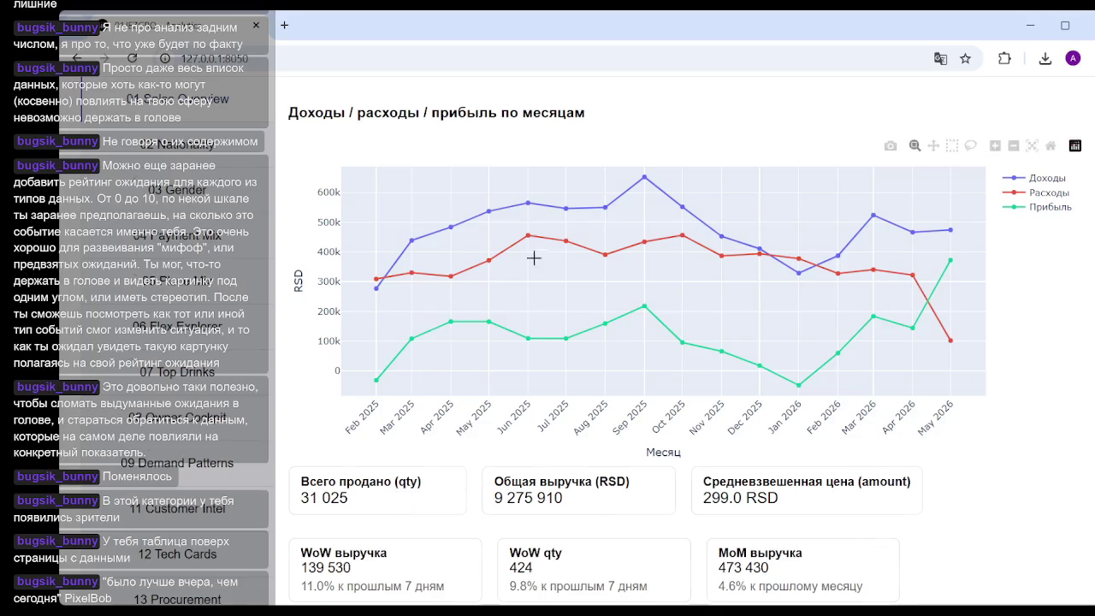
scroll(533, 257, "down", 3)
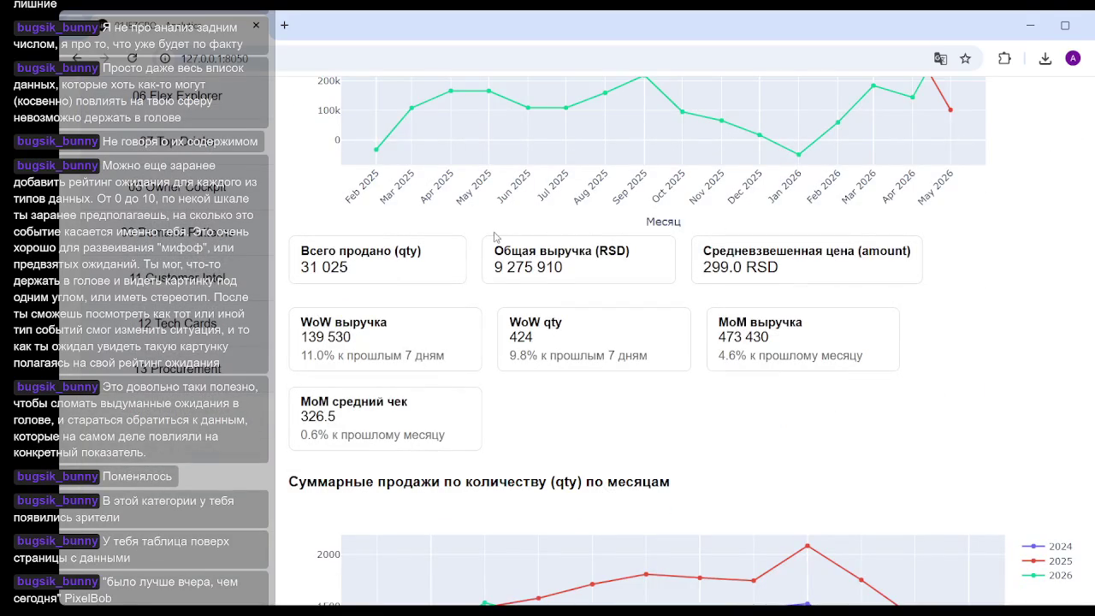
scroll(659, 408, "down", 5)
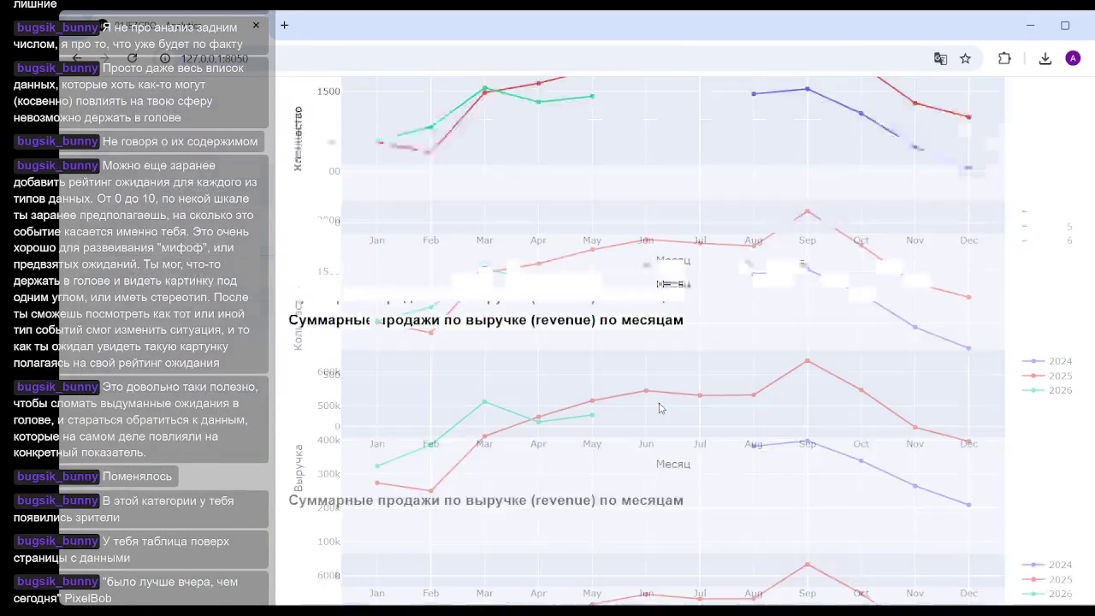
scroll(662, 419, "up", 8)
scroll(663, 430, "down", 6)
scroll(662, 425, "down", 4)
scroll(667, 402, "down", 2)
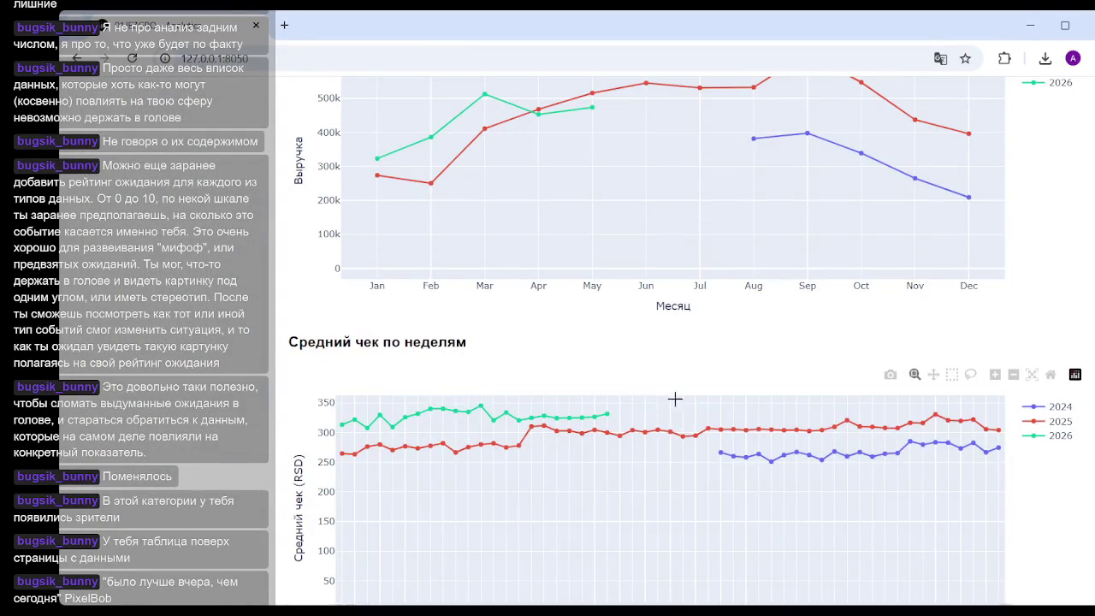
scroll(680, 385, "down", 2)
scroll(679, 383, "down", 4)
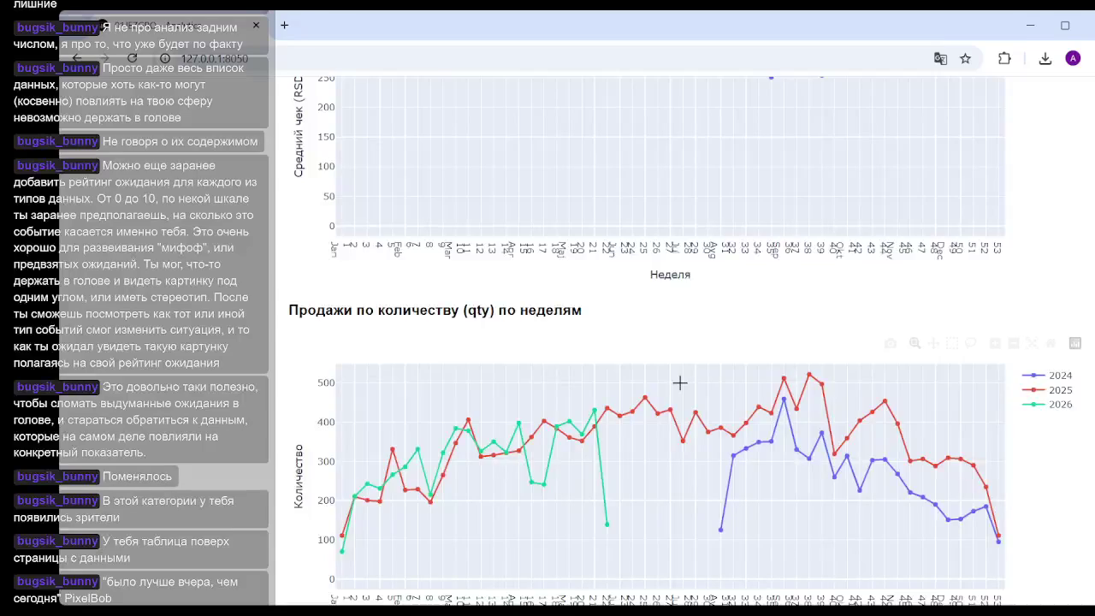
scroll(679, 383, "up", 3)
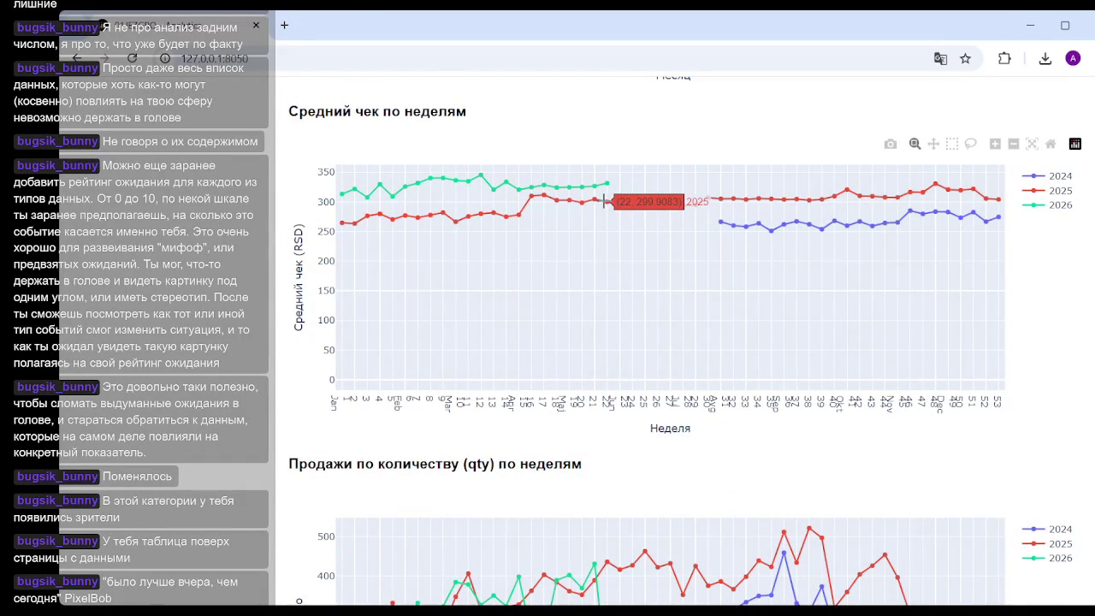
mouse_move(605, 187)
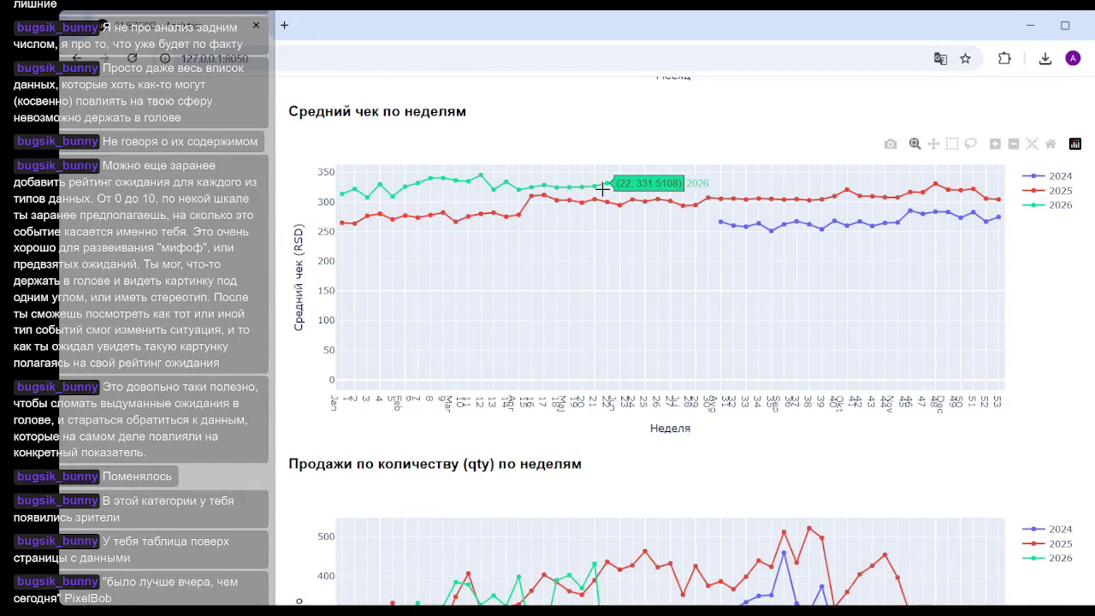
scroll(603, 423, "up", 1)
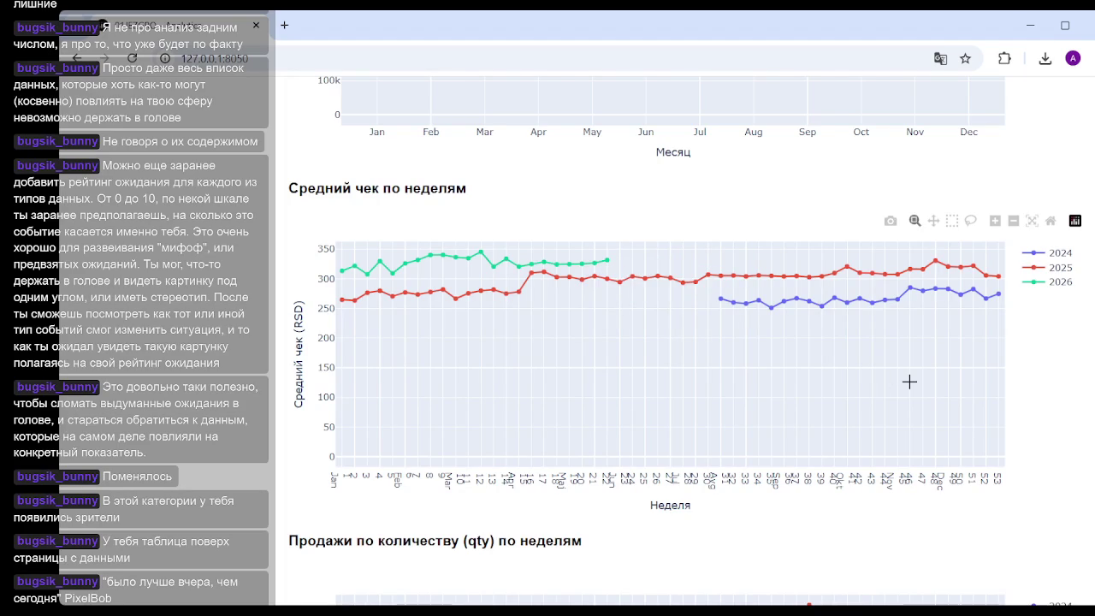
scroll(926, 479, "down", 5)
scroll(882, 471, "down", 5)
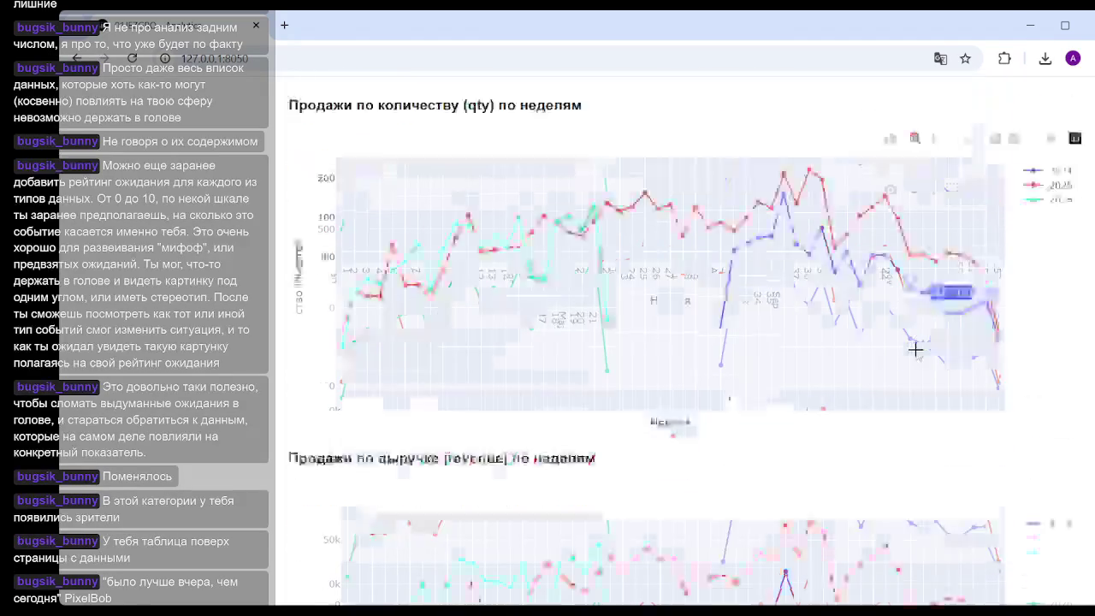
Step: Scroll up from the weekly revenue chart to 'Доходы / расходы / прибыль по месяцам' and the KPI cards
scroll(679, 334, "up", 1)
scroll(679, 335, "up", 1)
scroll(701, 328, "down", 4)
scroll(701, 329, "up", 3)
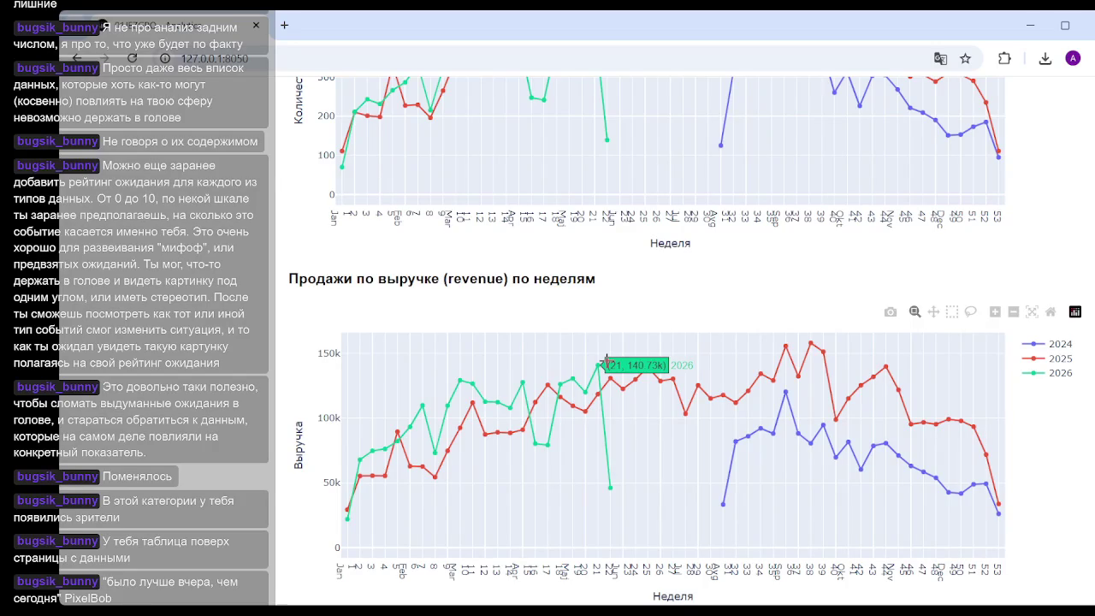
mouse_move(606, 363)
scroll(607, 359, "up", 3)
scroll(650, 351, "up", 5)
scroll(658, 352, "up", 5)
scroll(659, 353, "up", 4)
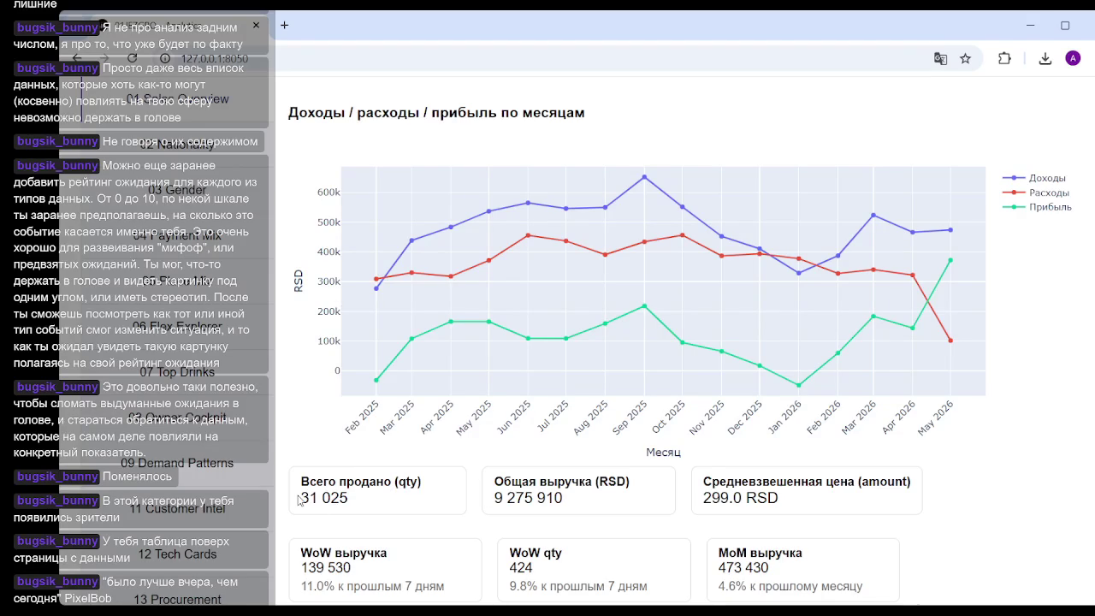
left_click_drag(301, 504, 358, 500)
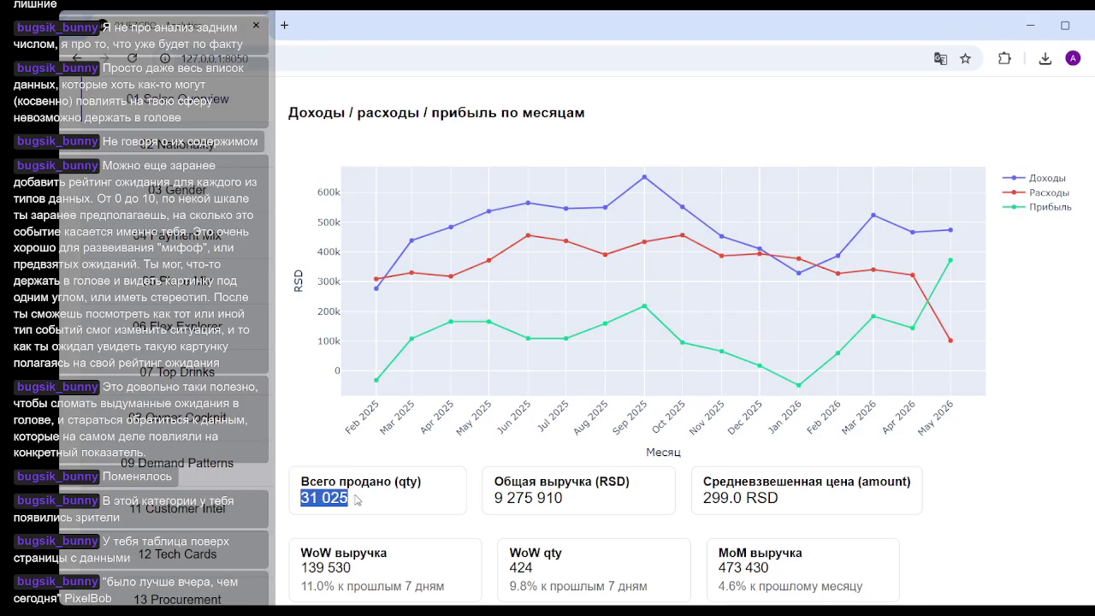
left_click(1033, 470)
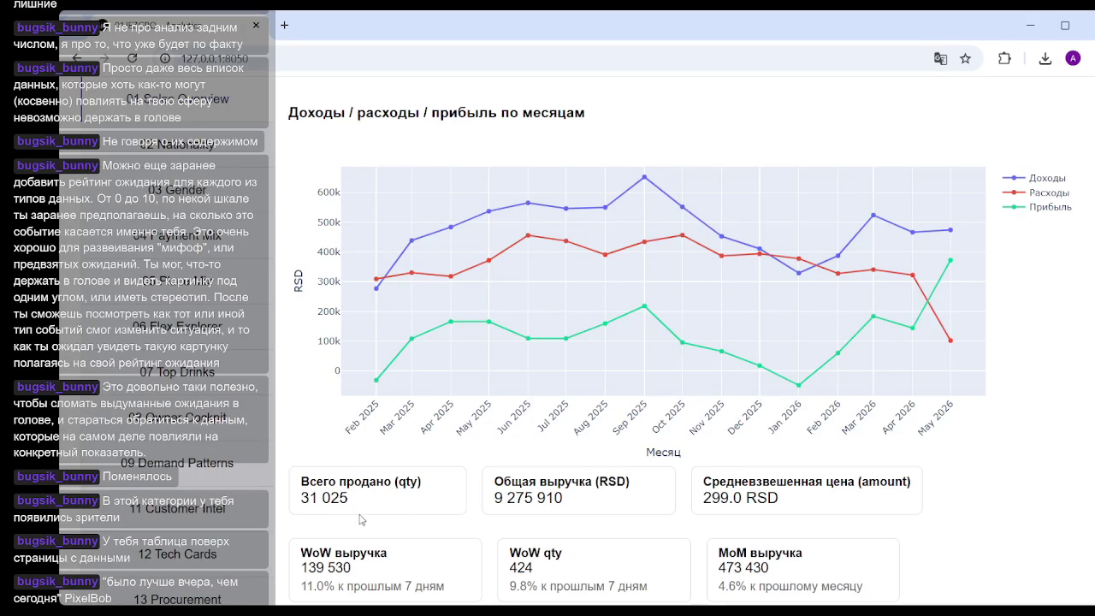
scroll(992, 410, "down", 2)
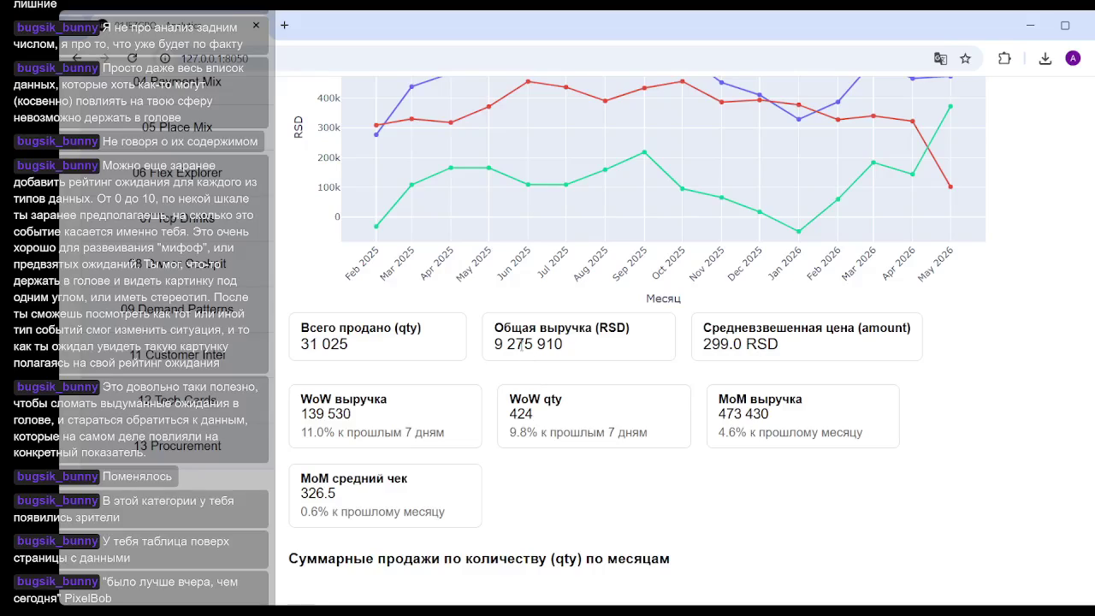
left_click_drag(493, 345, 587, 352)
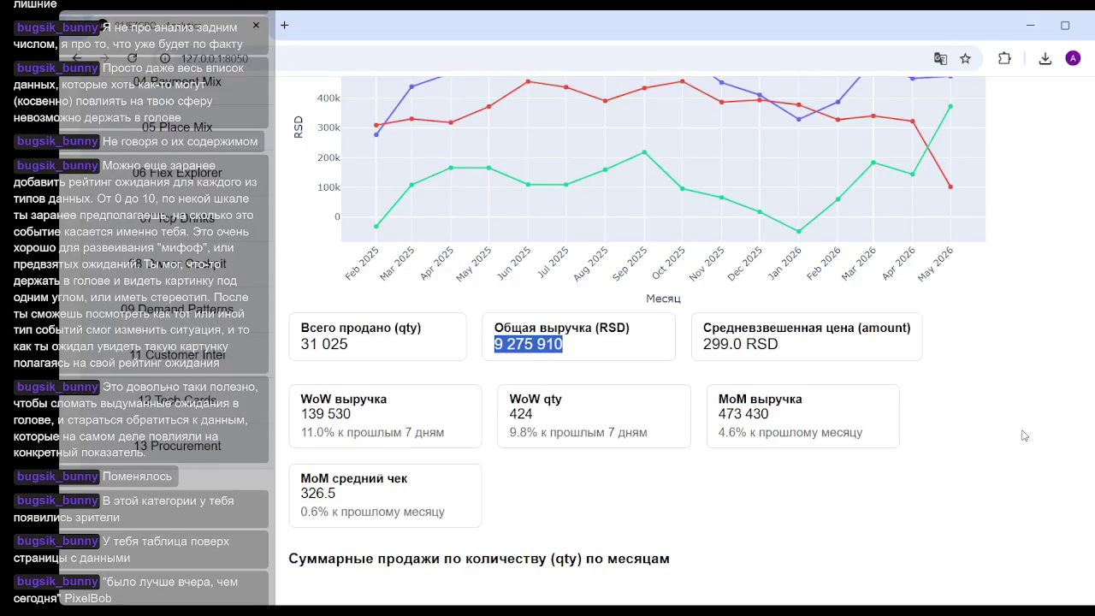
left_click(1055, 421)
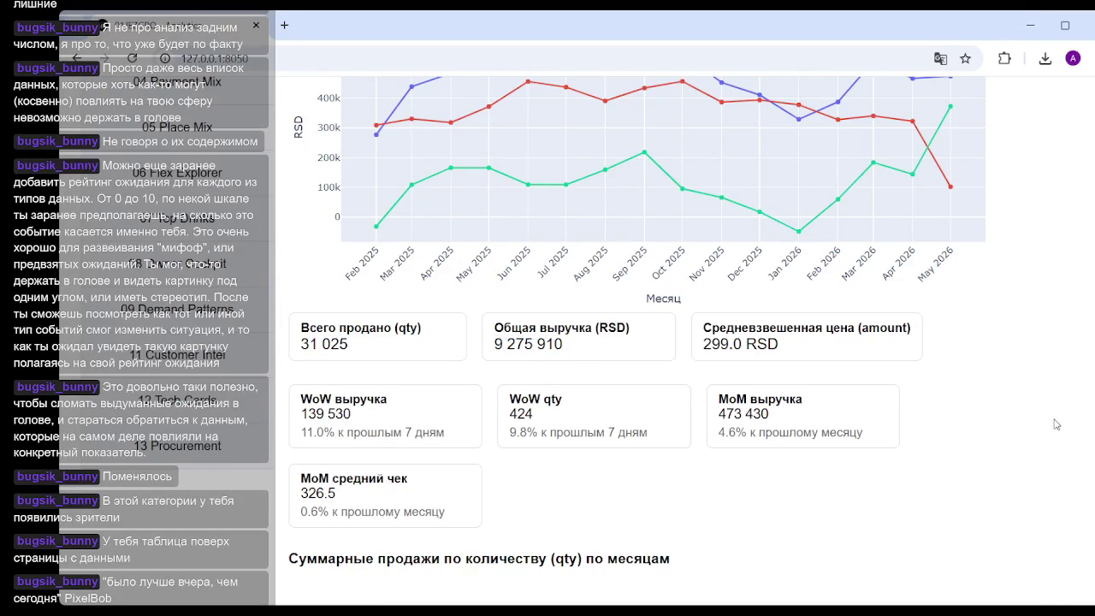
scroll(637, 342, "up", 3)
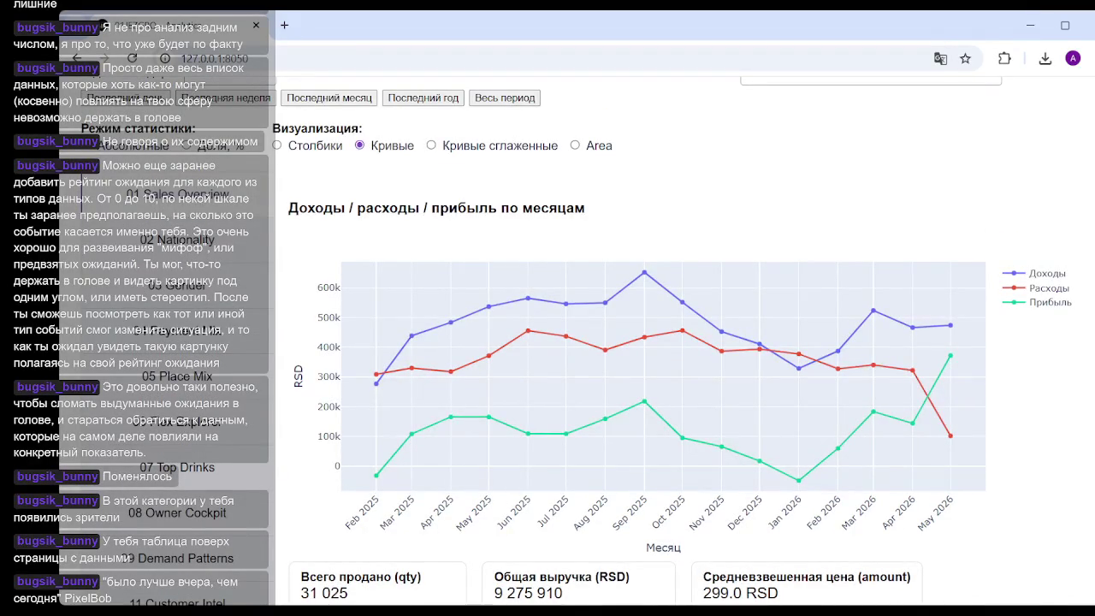
scroll(637, 343, "down", 2)
scroll(637, 342, "down", 2)
scroll(637, 342, "up", 5)
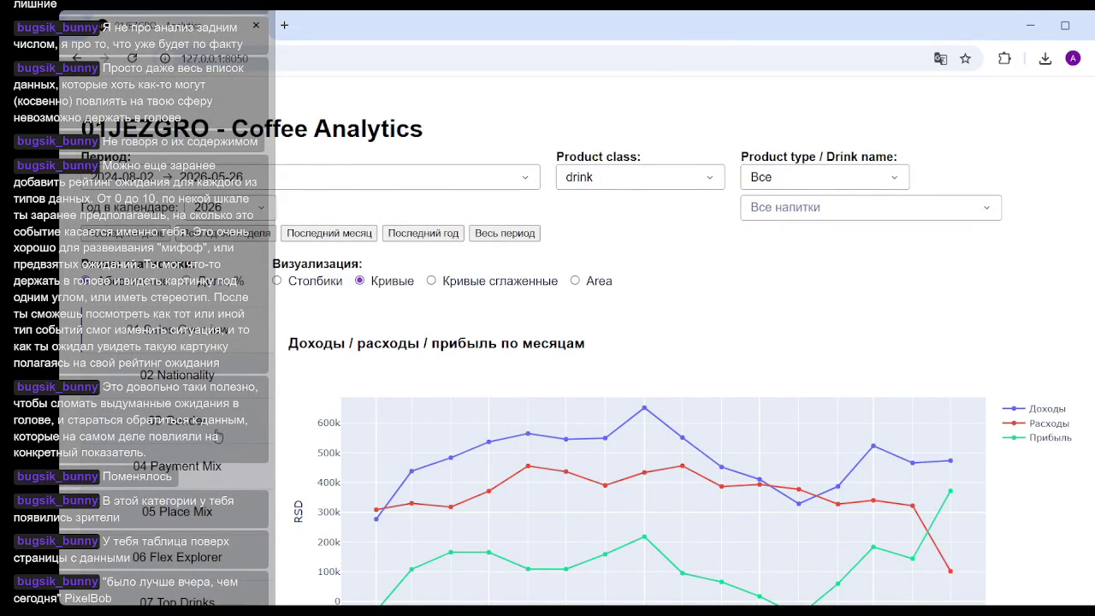
scroll(221, 445, "down", 1)
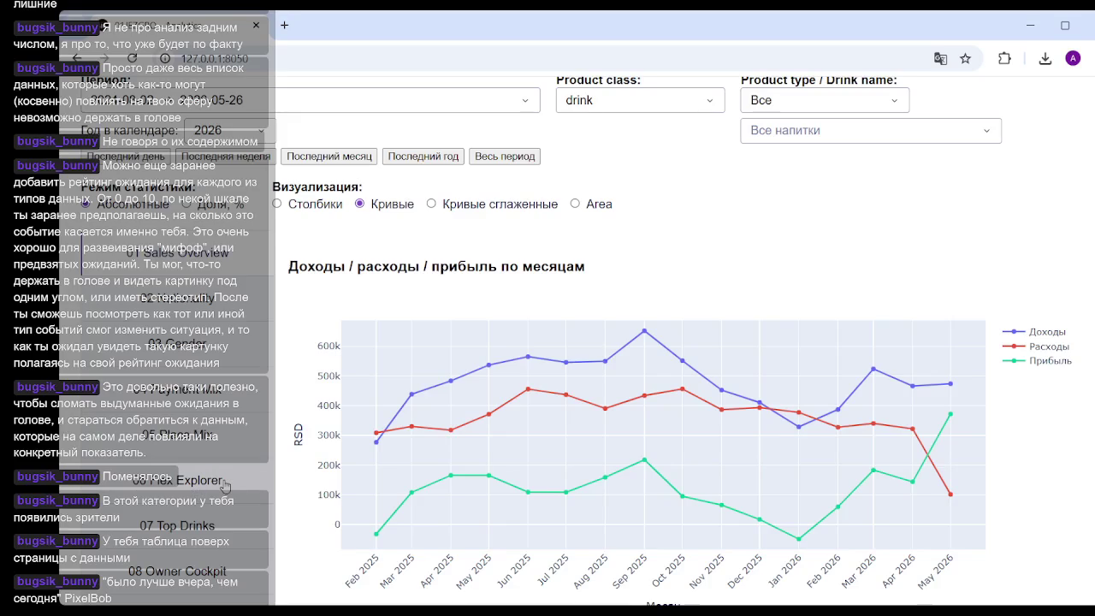
left_click(224, 485)
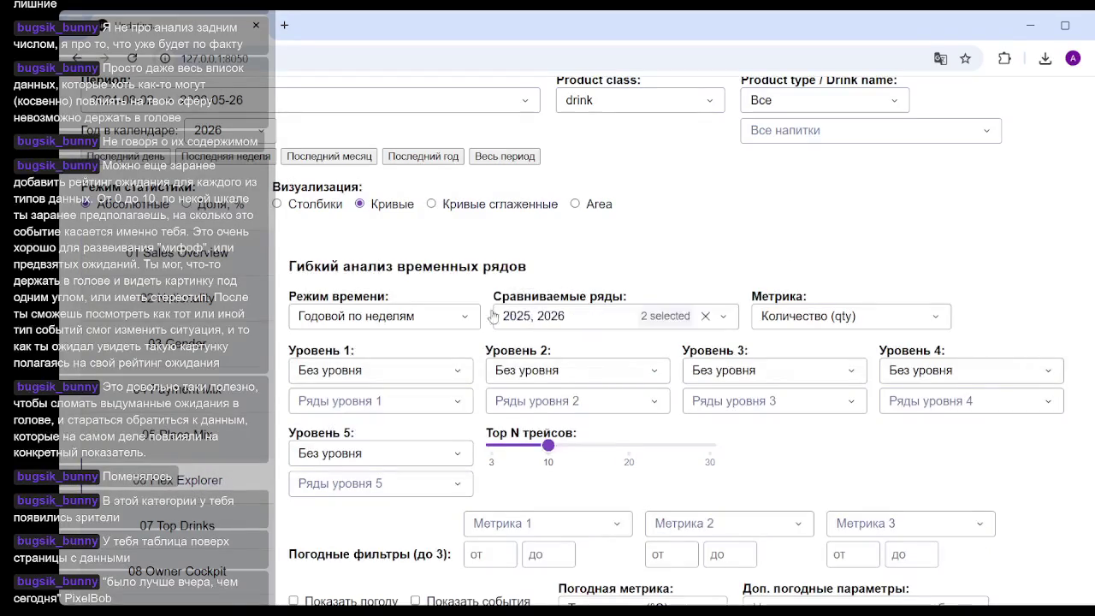
Step: Scroll to the weekly 2025/2026 quantity chart and drag a zoom box across weeks 1–21
scroll(687, 340, "down", 1)
scroll(687, 340, "down", 5)
scroll(846, 268, "down", 3)
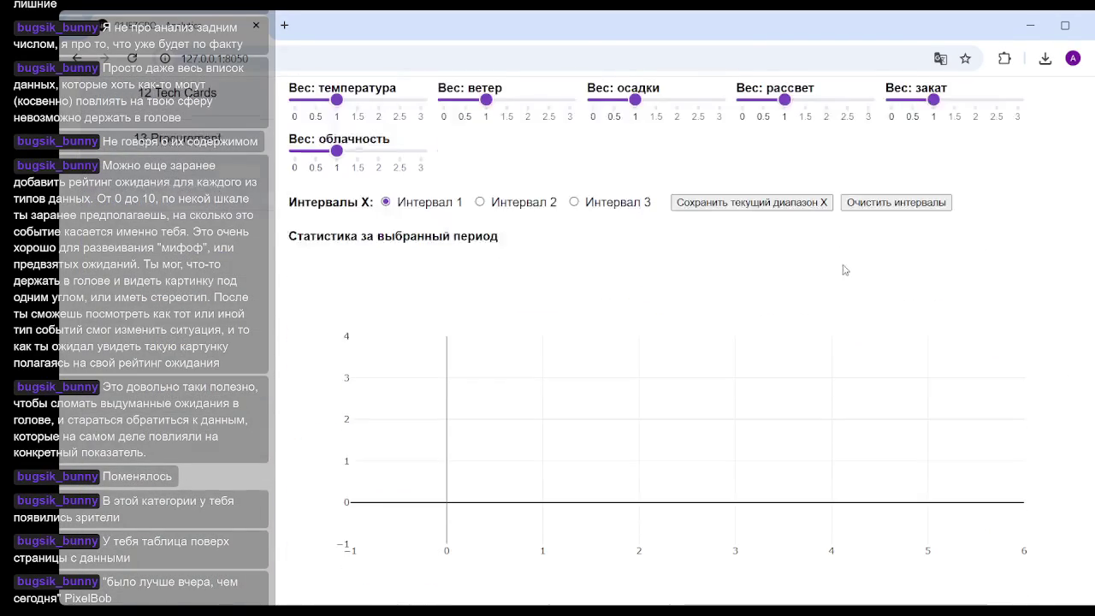
scroll(893, 273, "down", 1)
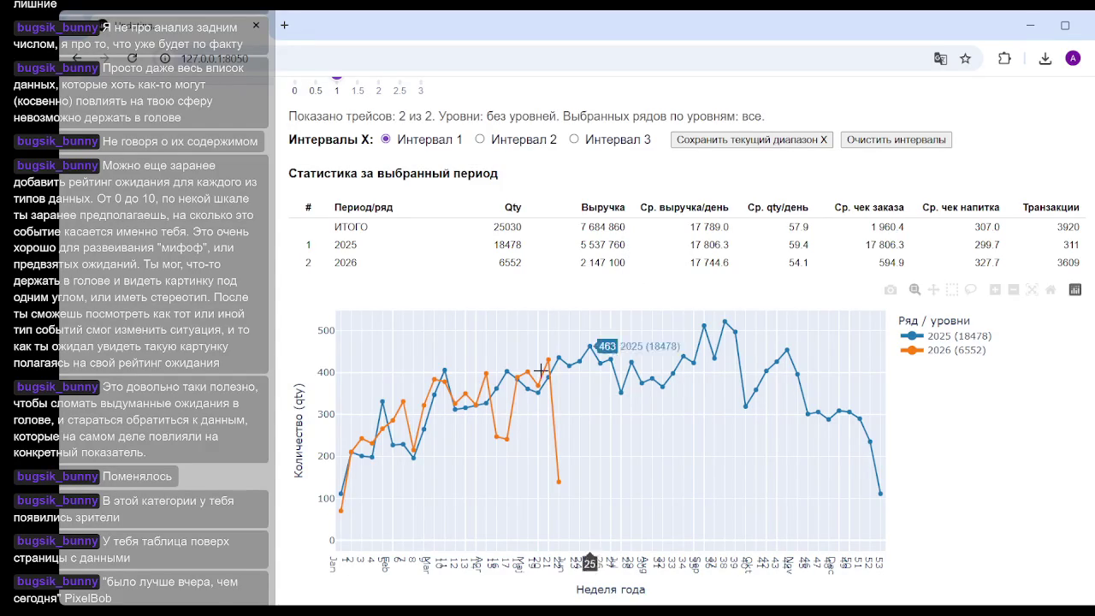
mouse_move(339, 391)
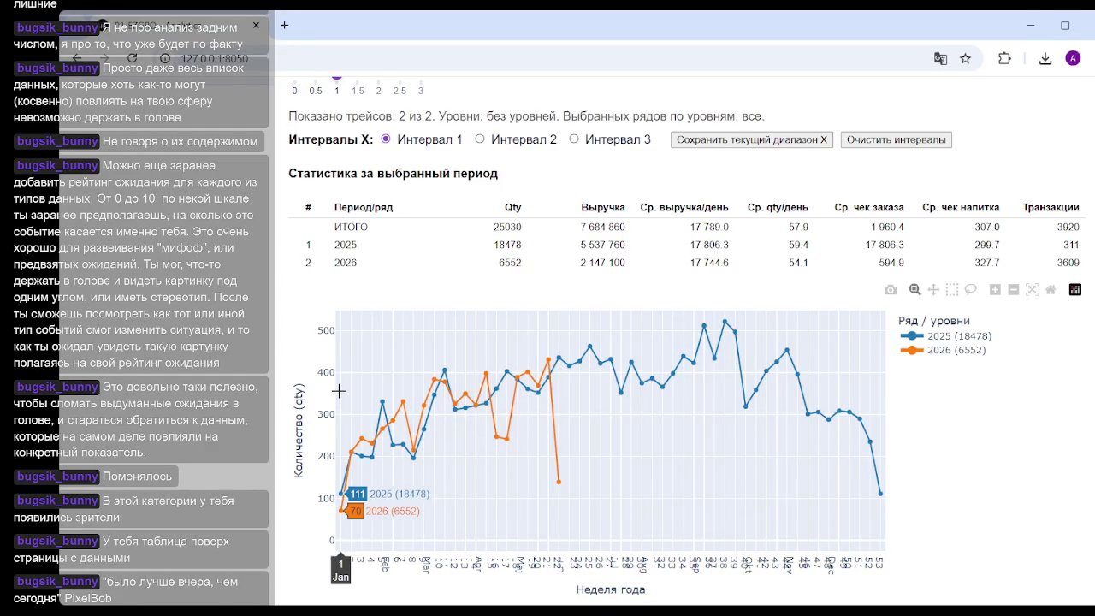
left_click_drag(339, 390, 554, 390)
Step: Zoom to weeks 1–21, save it as Interval 1, and review the new 2025 revenue rows
double_click(554, 427)
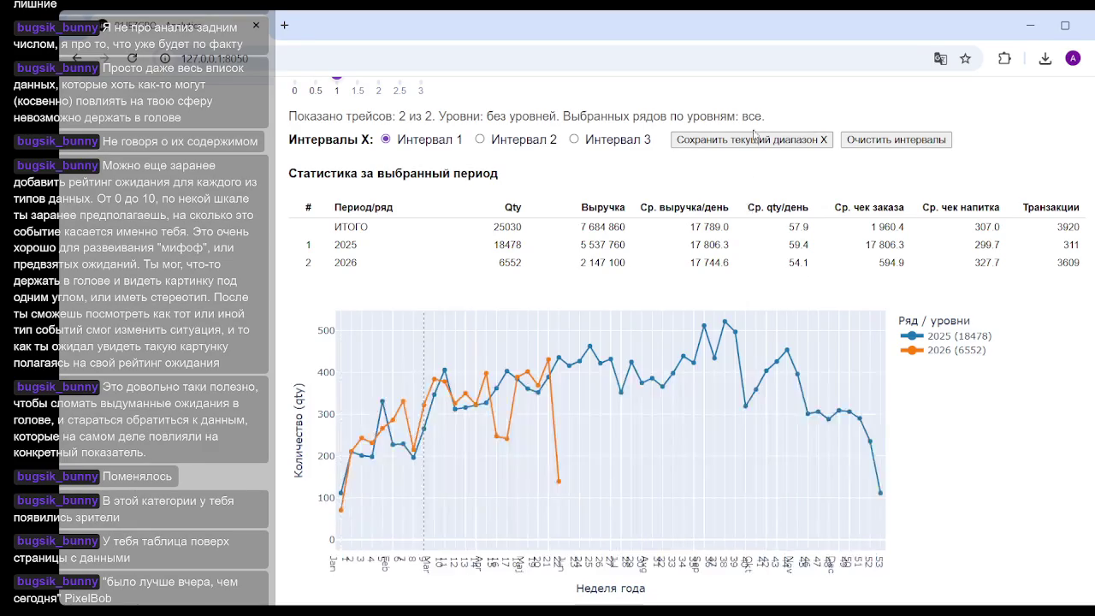
left_click(760, 141)
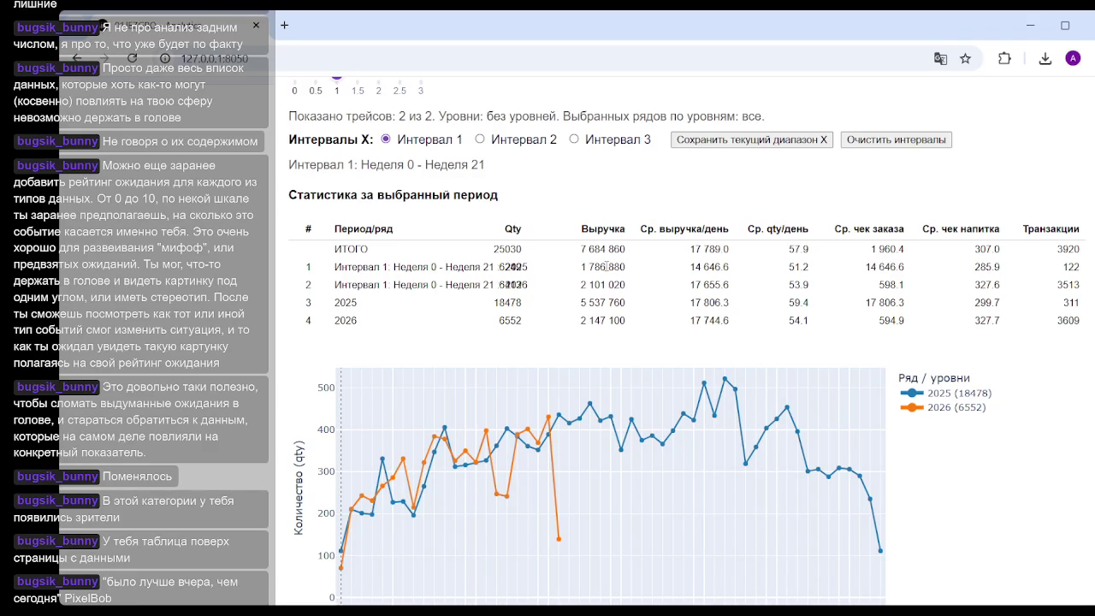
mouse_move(582, 265)
left_mouse_down()
mouse_move(636, 272)
mouse_move(633, 288)
left_mouse_up()
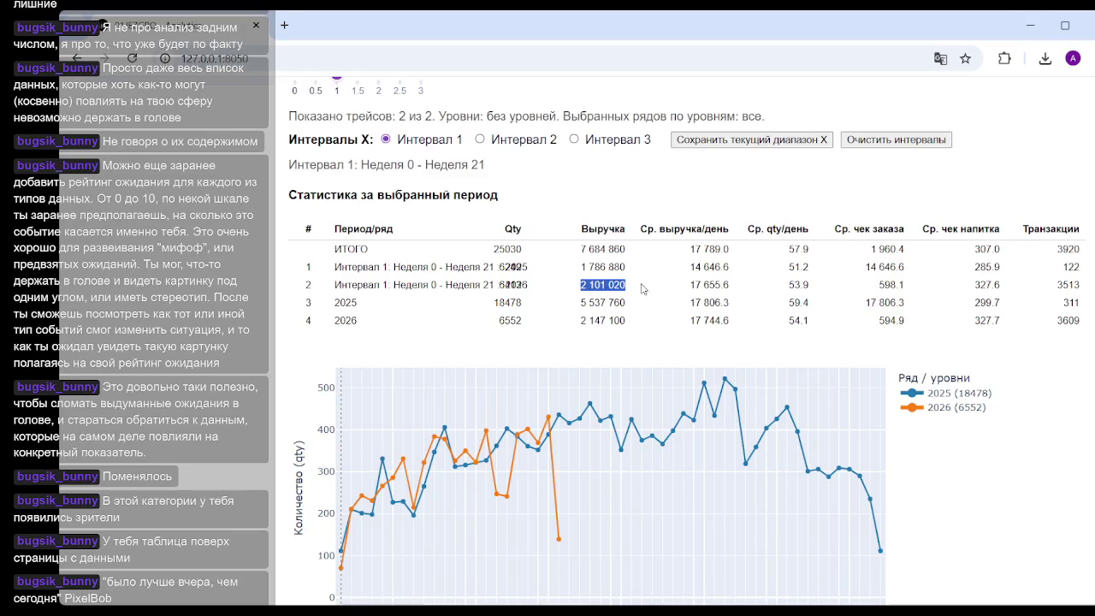
left_click_drag(691, 267, 739, 274)
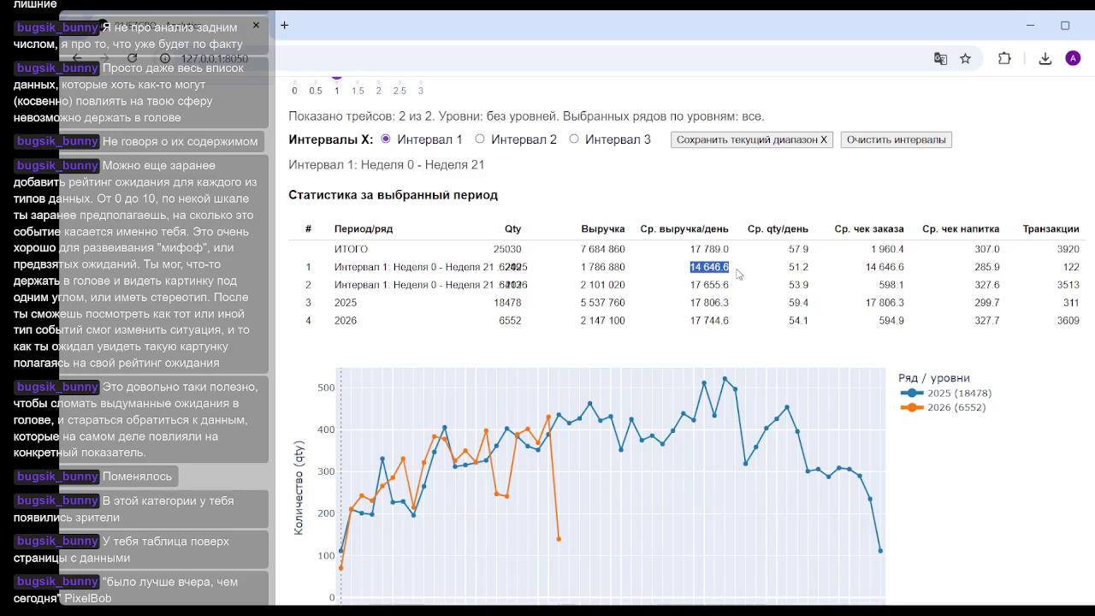
left_click(717, 280)
scroll(545, 327, "down", 5)
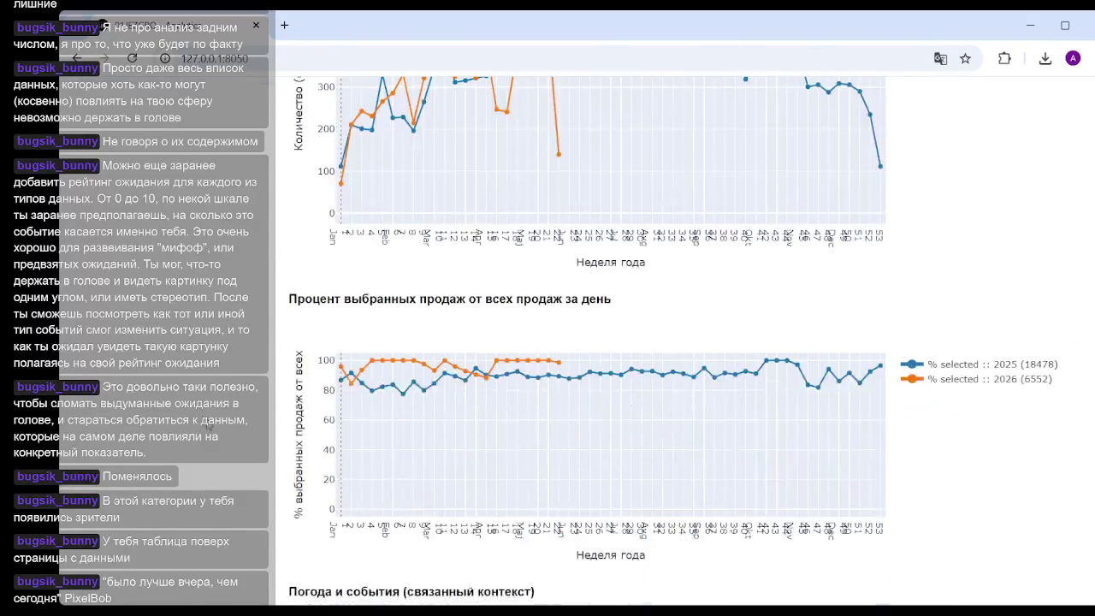
scroll(209, 425, "up", 5)
scroll(210, 426, "up", 5)
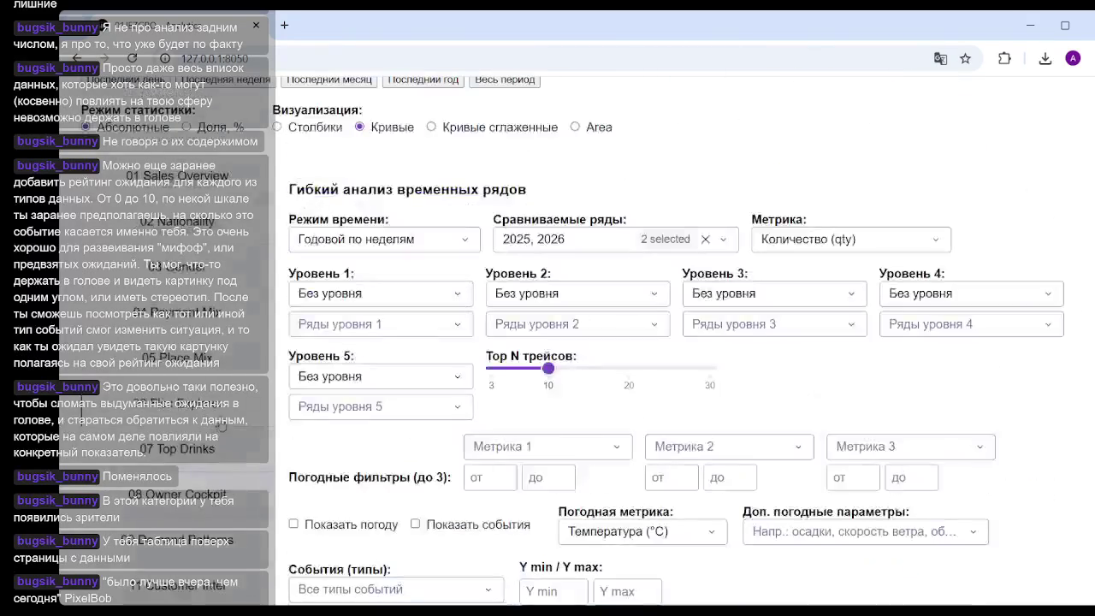
Step: Set Уровень 1 to nationality_code and include the s series in Ряды уровня 1
left_click(434, 299)
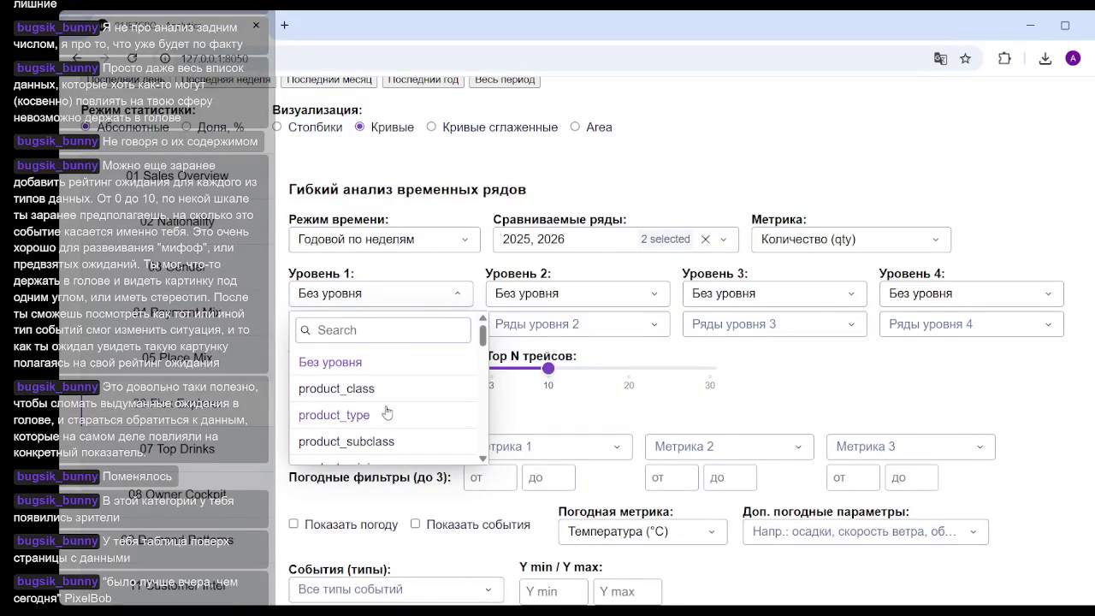
scroll(397, 411, "down", 2)
left_click(382, 370)
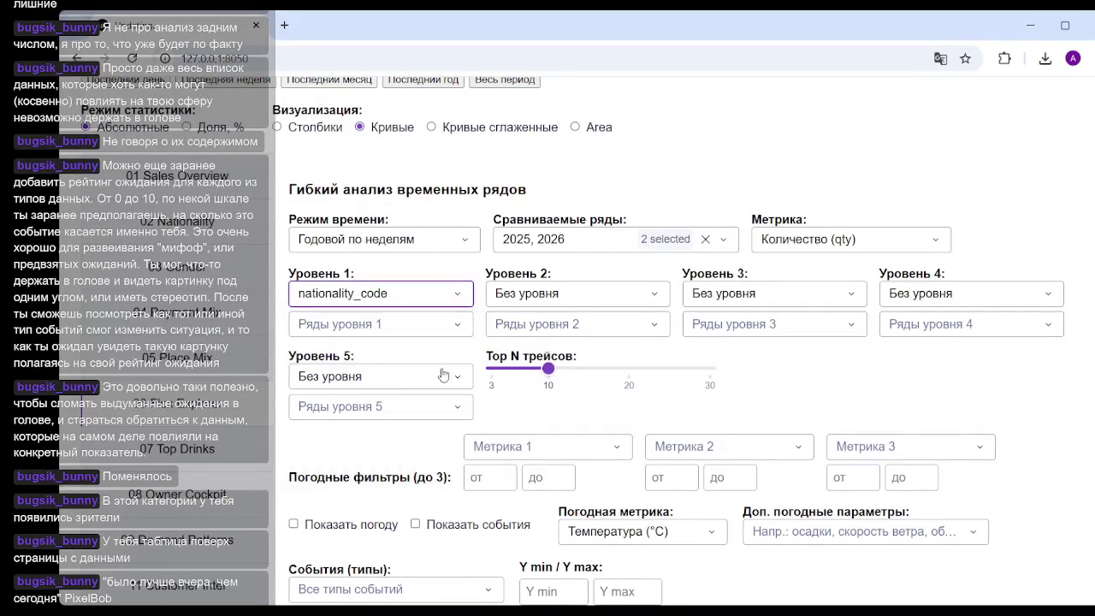
left_click(422, 325)
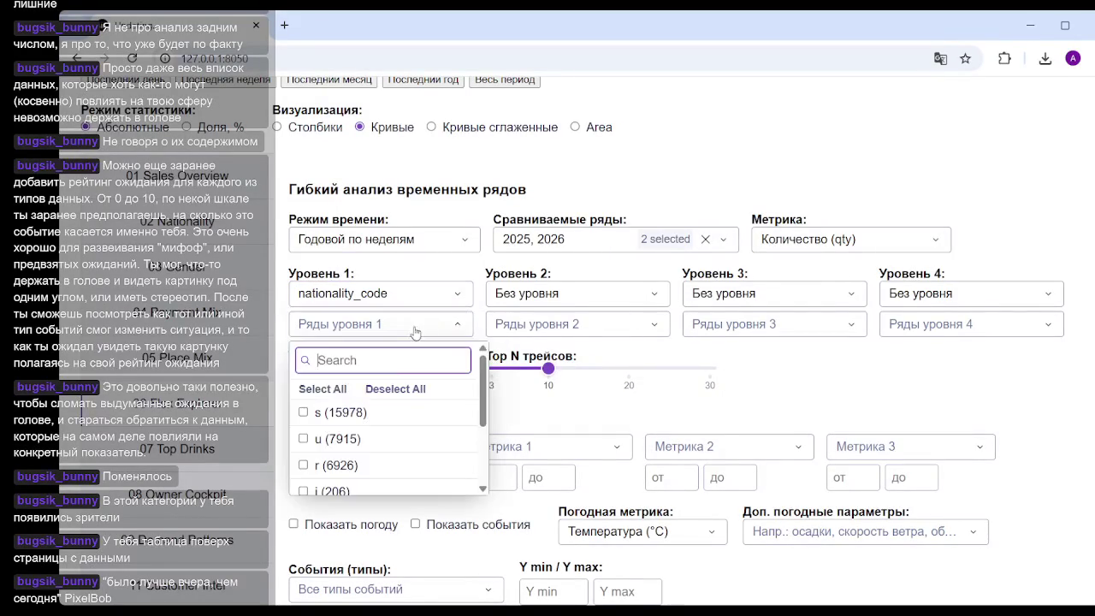
left_click(338, 413)
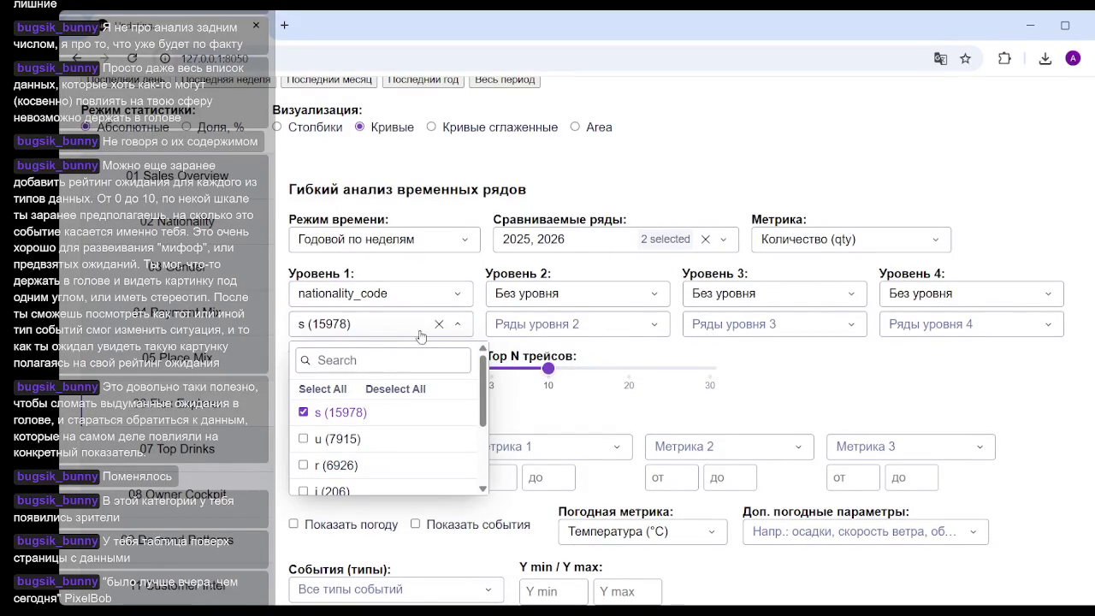
left_click(961, 369)
scroll(961, 369, "down", 6)
scroll(960, 369, "down", 1)
scroll(749, 353, "down", 2)
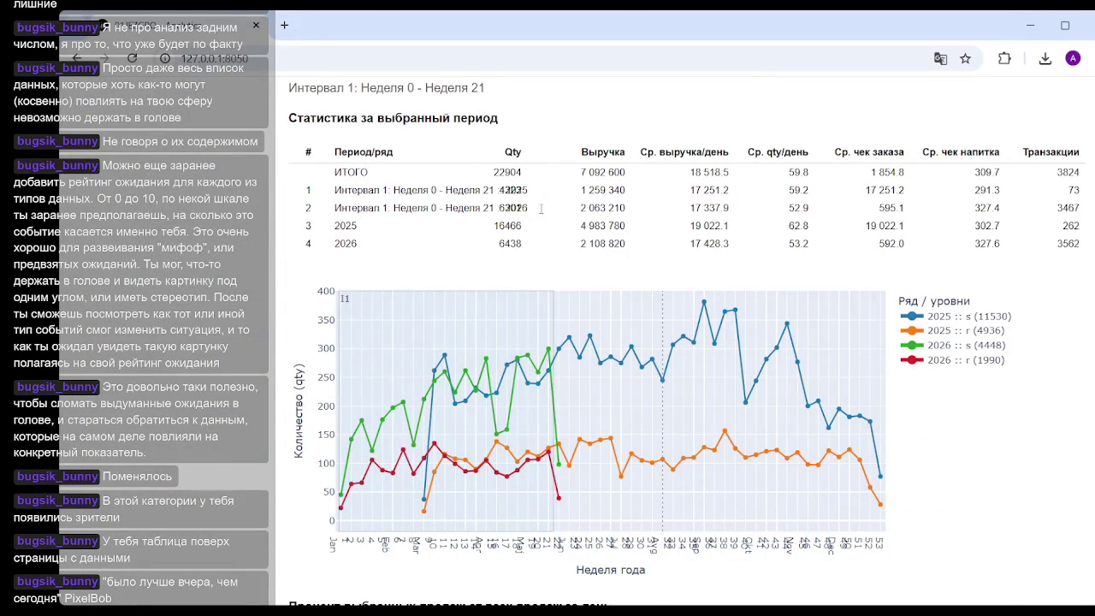
Step: Zoom the nationality-split quantity chart to weeks 0–21
scroll(573, 239, "up", 3)
scroll(573, 240, "up", 1)
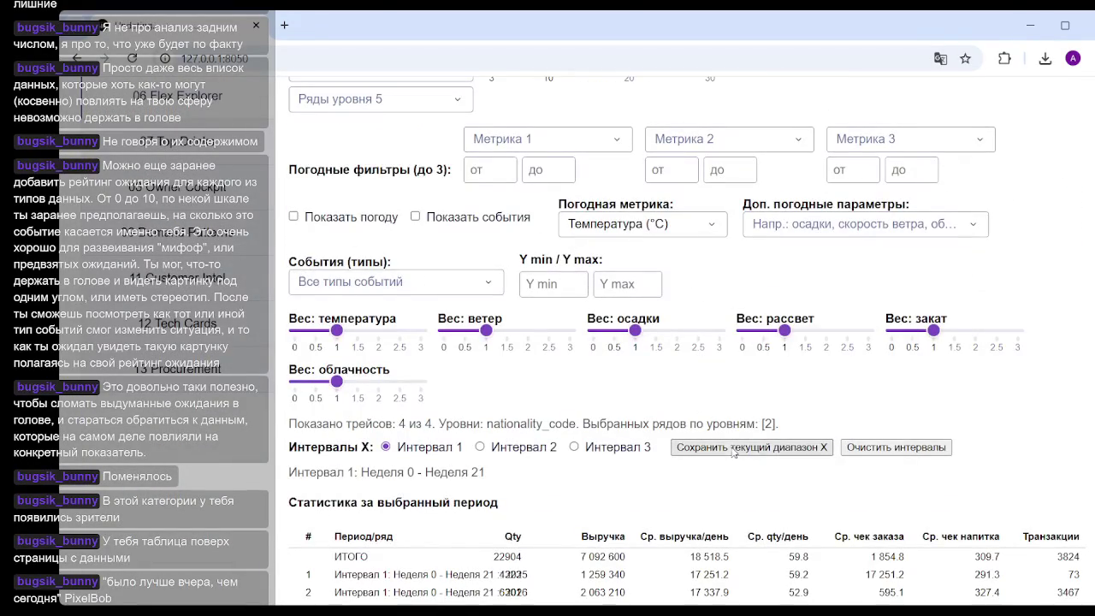
scroll(609, 335, "down", 5)
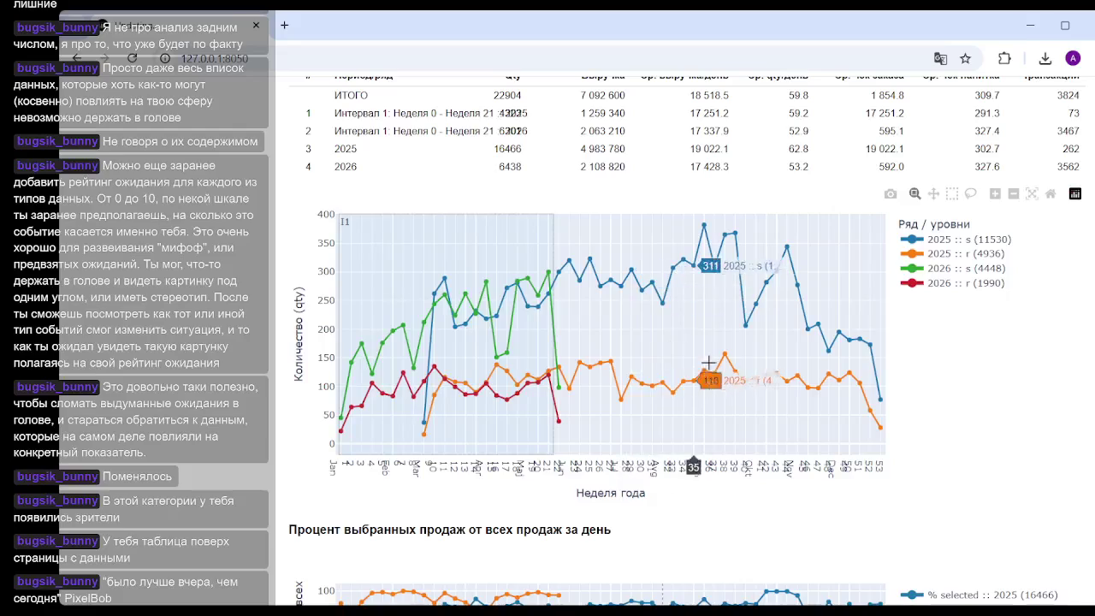
scroll(513, 257, "up", 2)
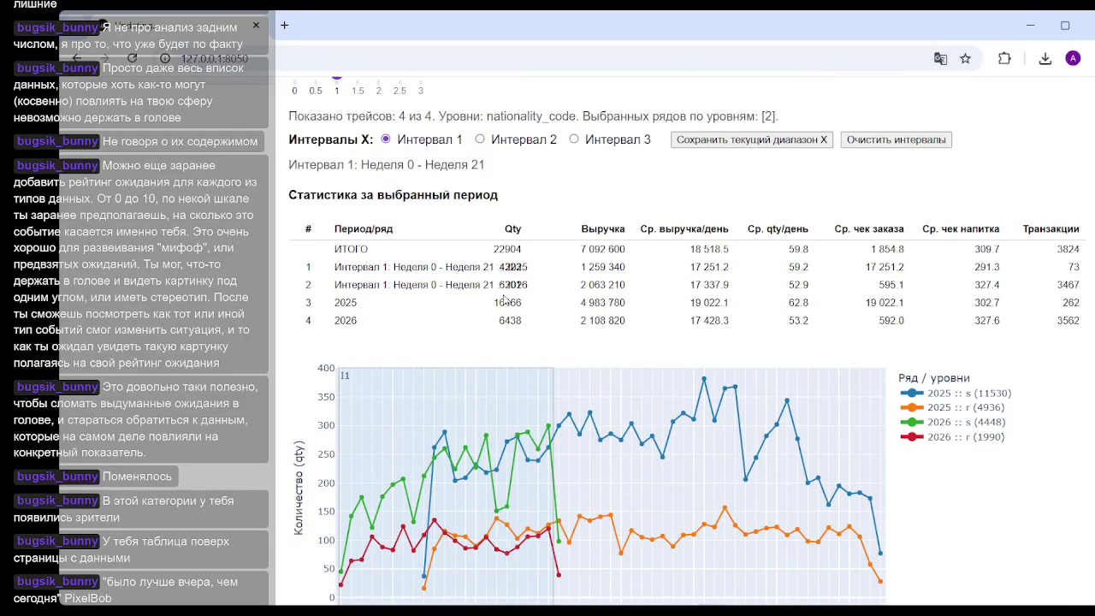
scroll(530, 262, "down", 2)
scroll(530, 262, "up", 2)
scroll(531, 262, "down", 4)
scroll(1074, 579, "up", 5)
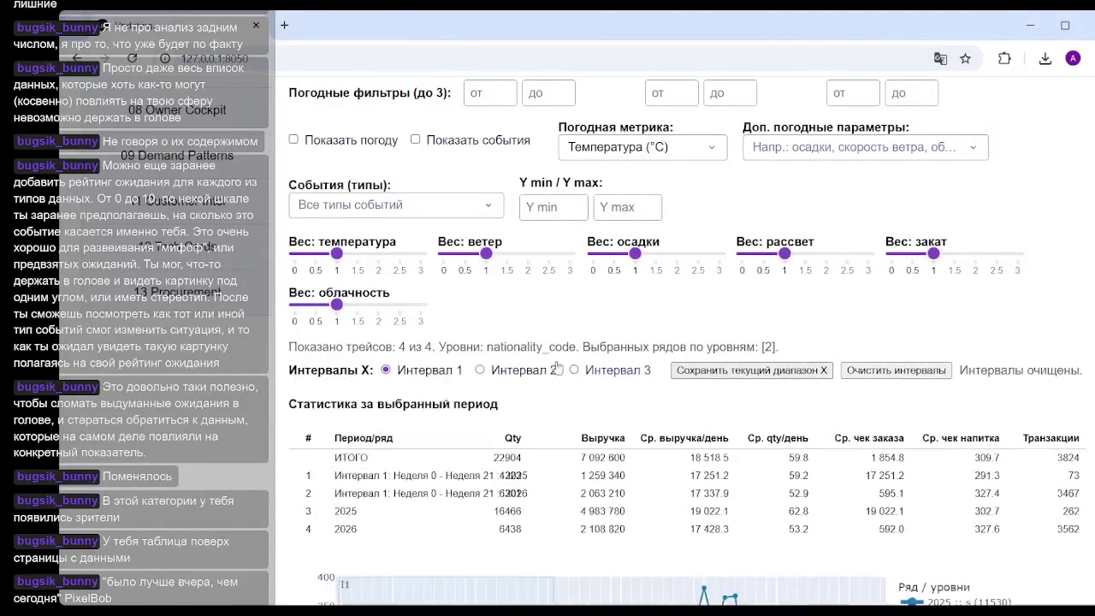
scroll(556, 368, "down", 4)
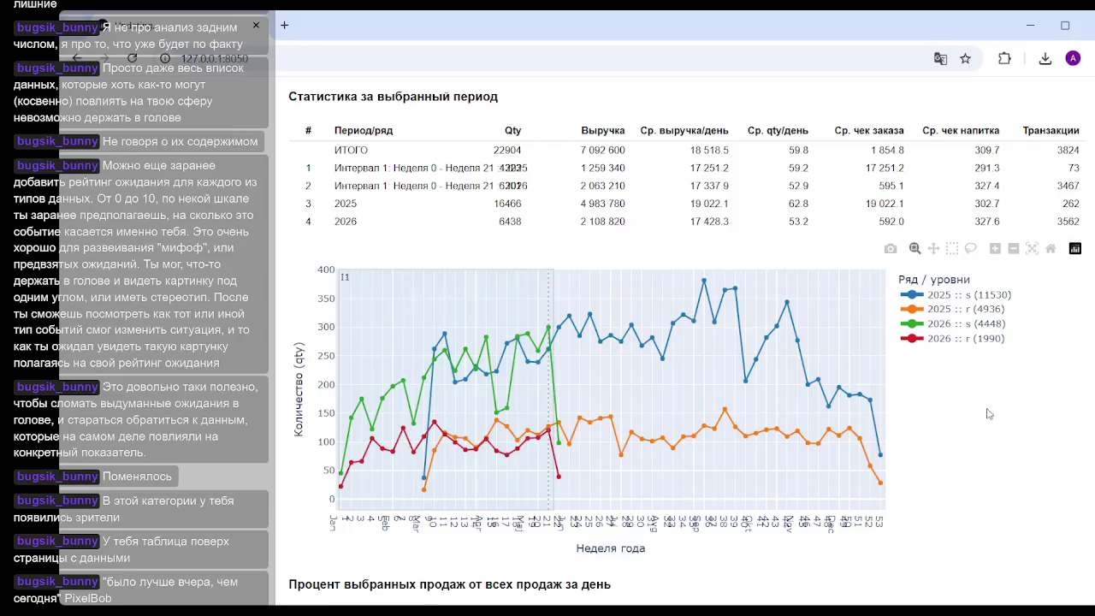
scroll(599, 342, "up", 6)
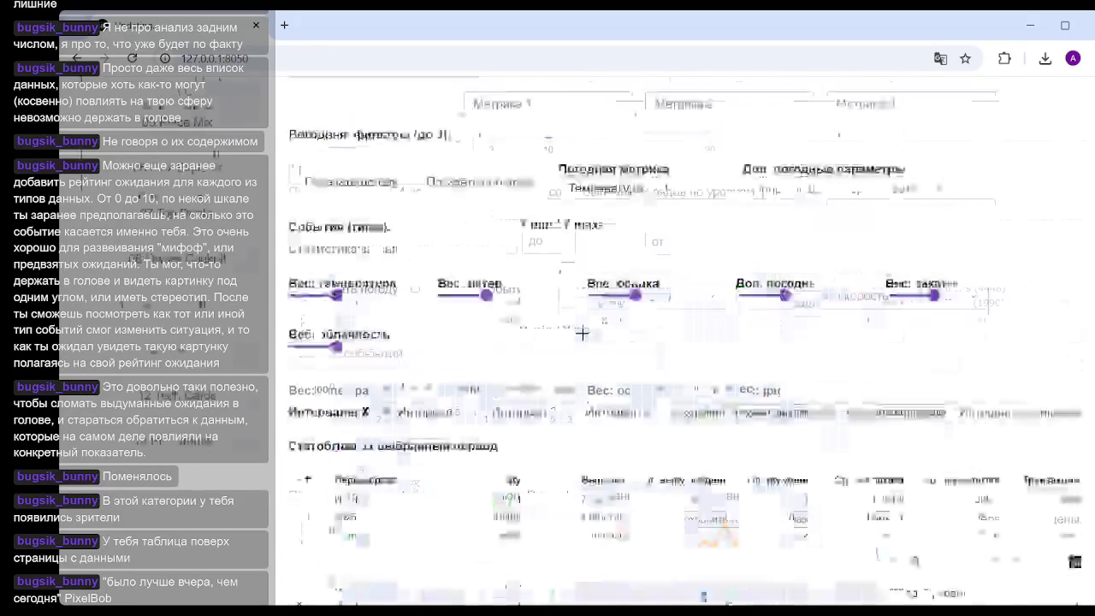
scroll(530, 427, "down", 3)
scroll(462, 419, "down", 3)
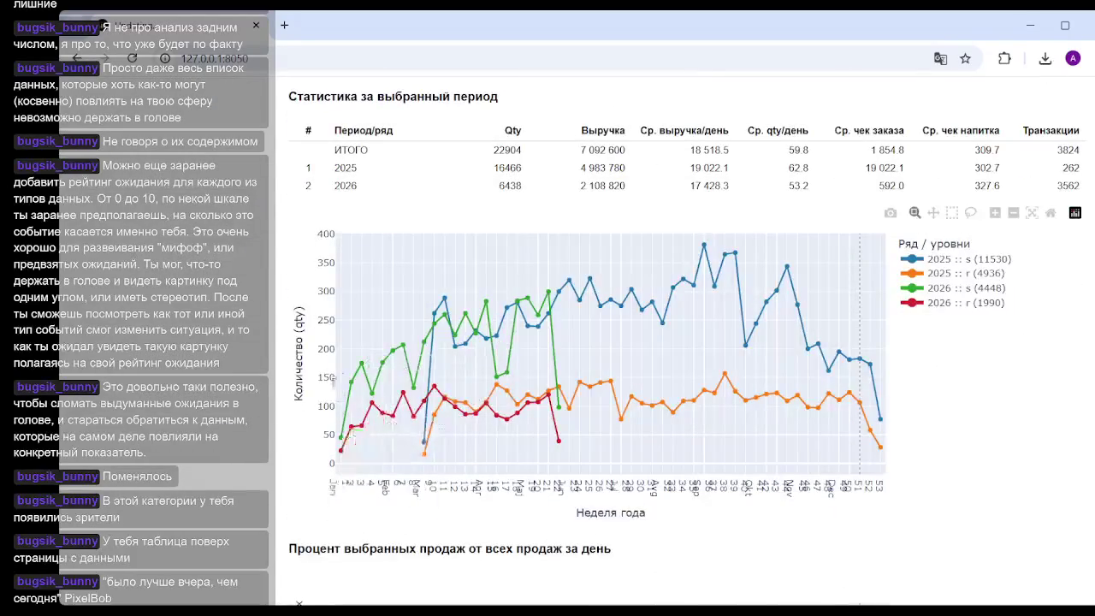
left_click_drag(339, 349, 550, 346)
double_click(556, 351)
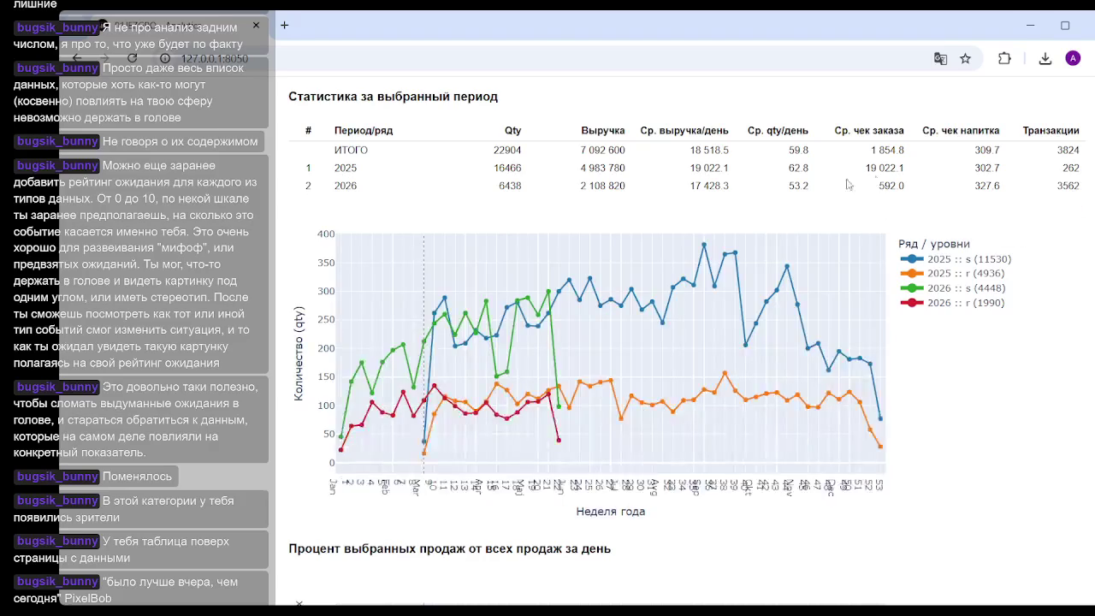
Step: Save the zoomed week range as Interval 1 with 'Сохранить текущий диапазон X'
scroll(592, 214, "up", 5)
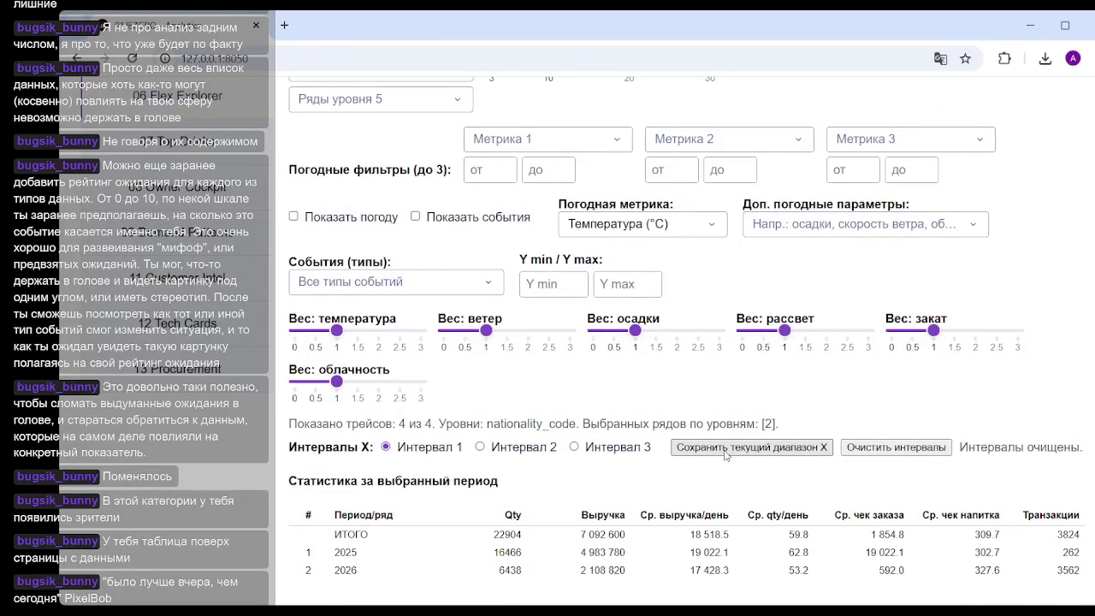
left_click(727, 449)
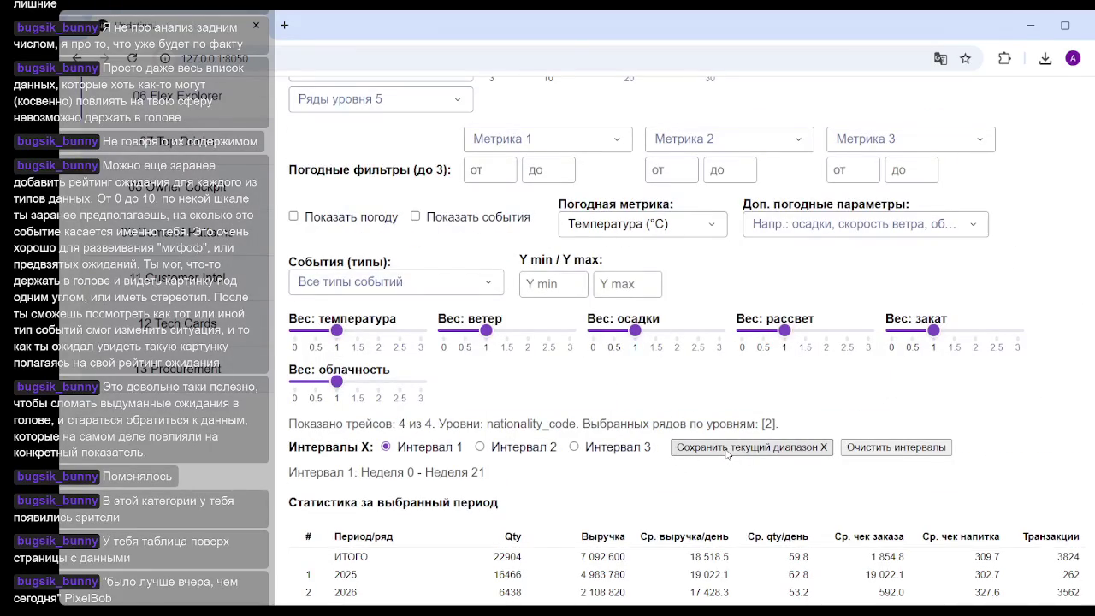
scroll(667, 308, "down", 3)
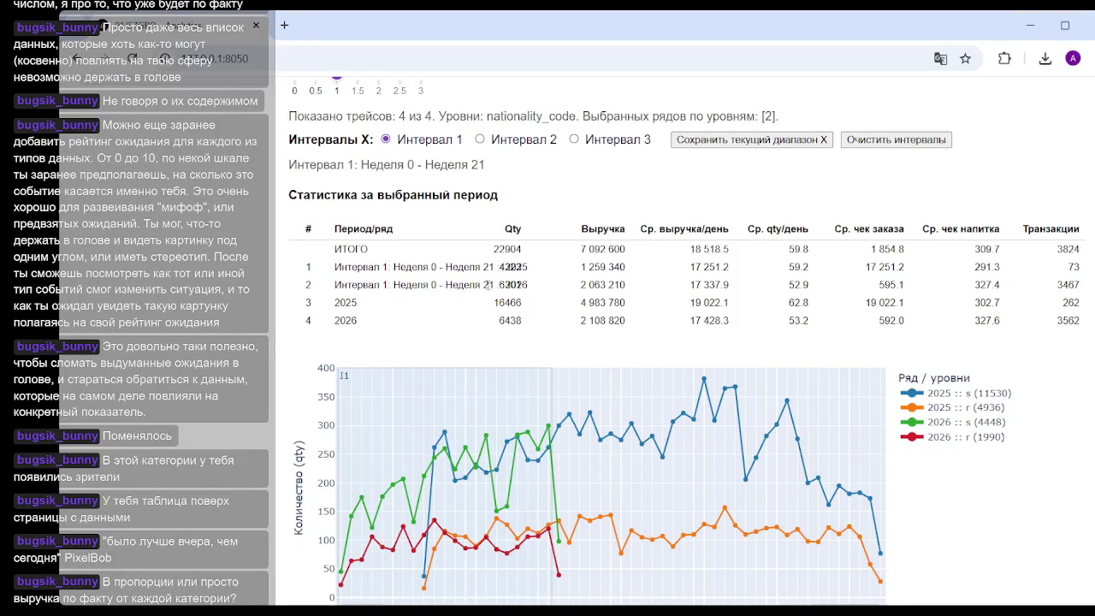
scroll(496, 326, "down", 3)
scroll(599, 359, "up", 4)
scroll(684, 363, "down", 3)
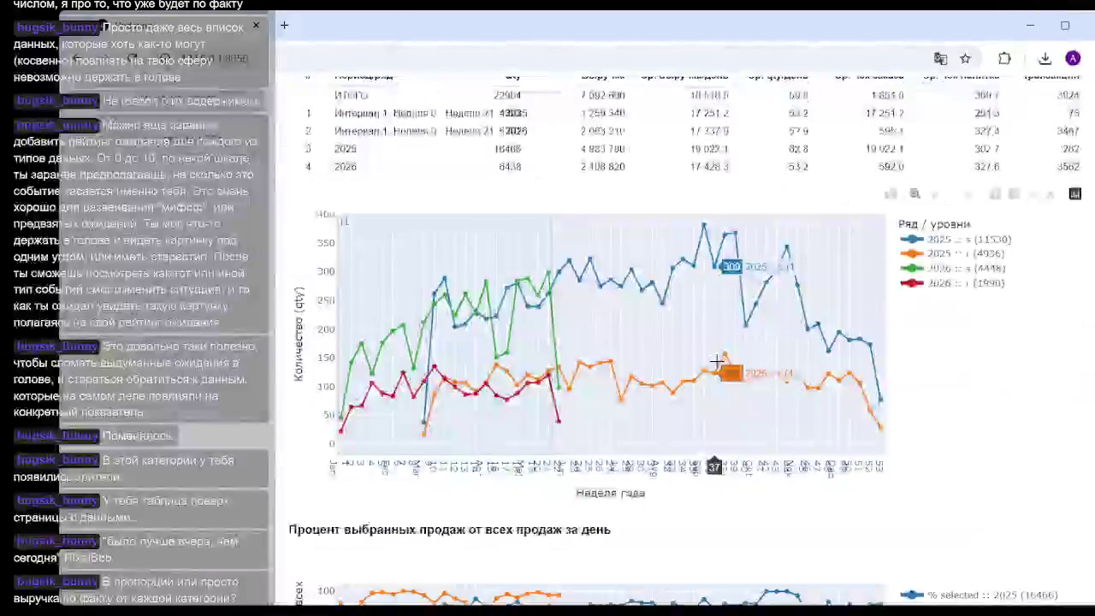
scroll(721, 365, "up", 4)
scroll(813, 385, "down", 2)
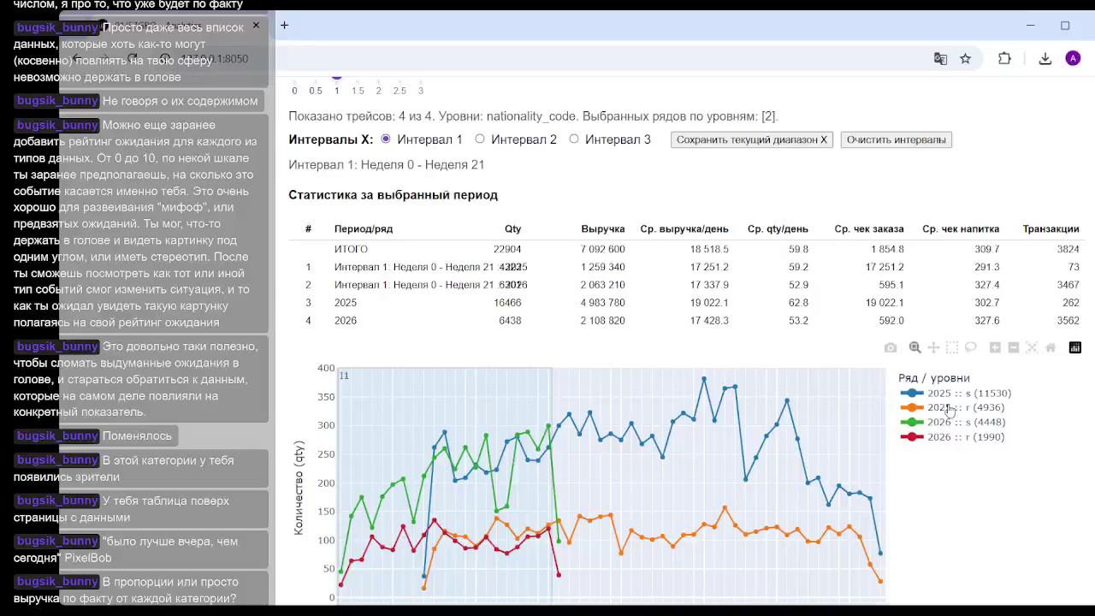
Step: Hide the '2025 :: r' and '2026 :: r' lines, then clear all saved X intervals
left_click(947, 411)
left_click(946, 438)
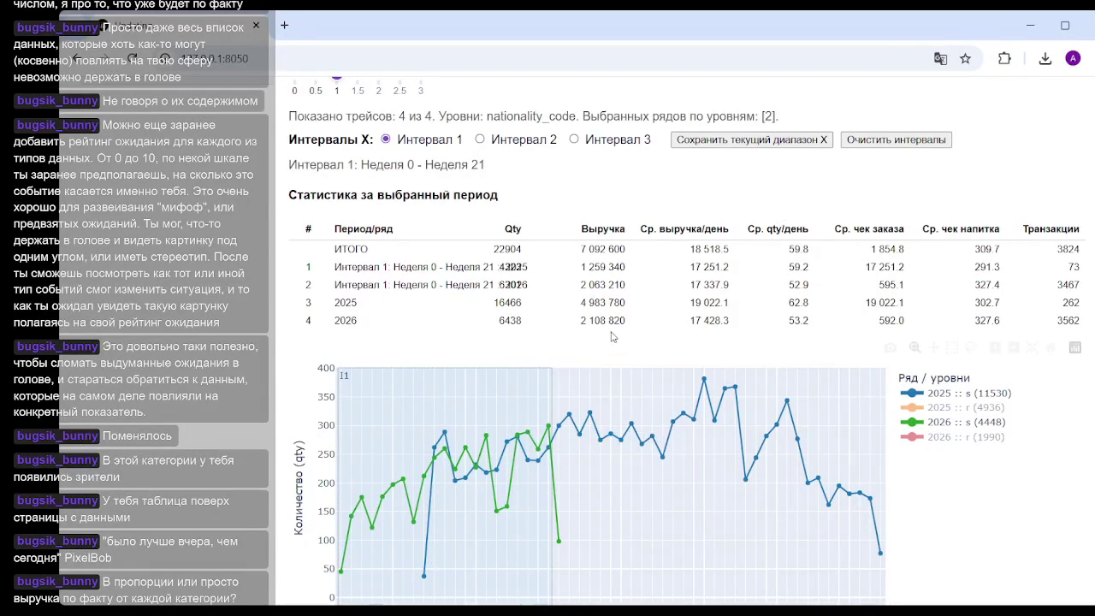
scroll(628, 342, "down", 1)
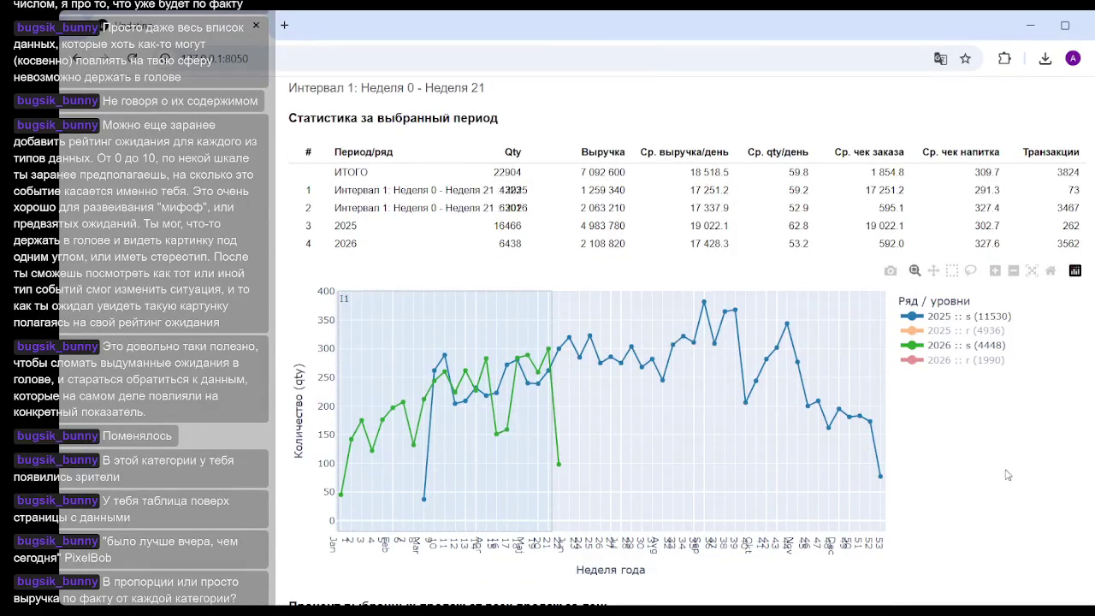
scroll(915, 428, "down", 1)
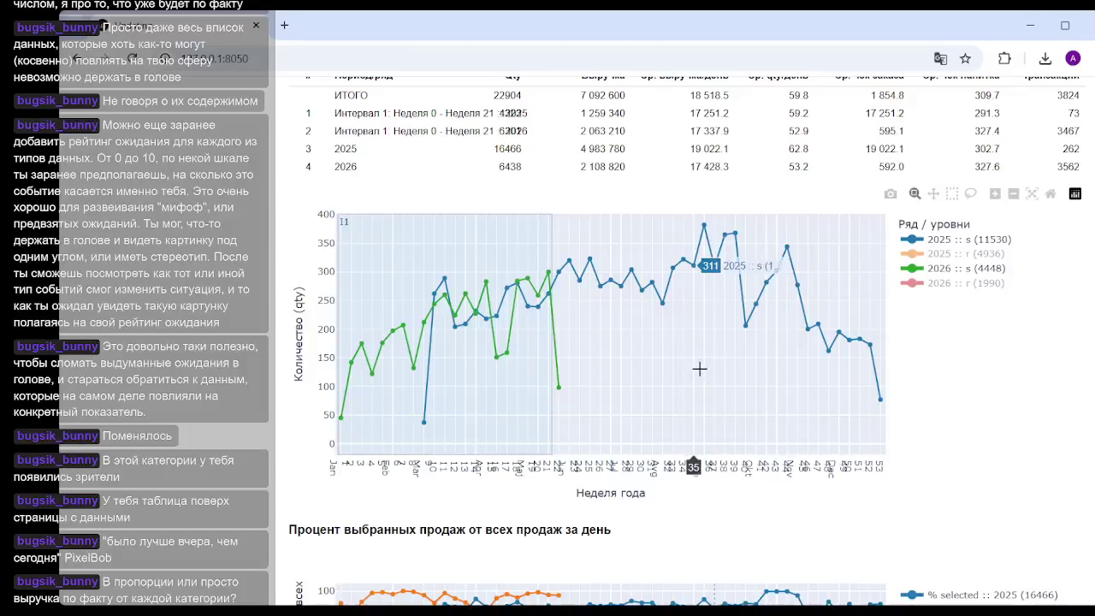
scroll(582, 291, "up", 3)
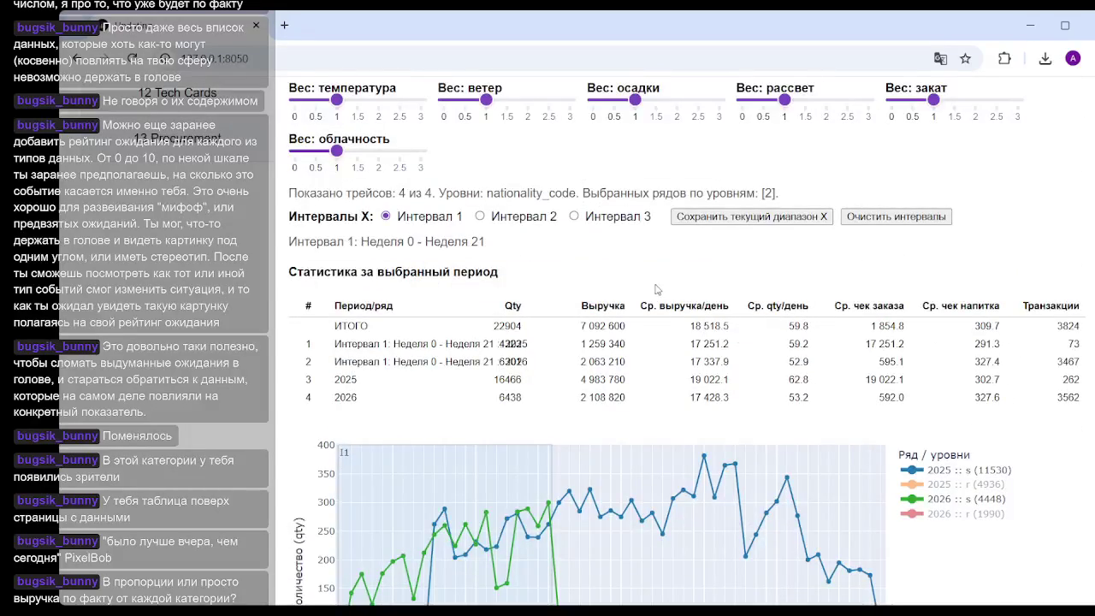
scroll(563, 220, "up", 1)
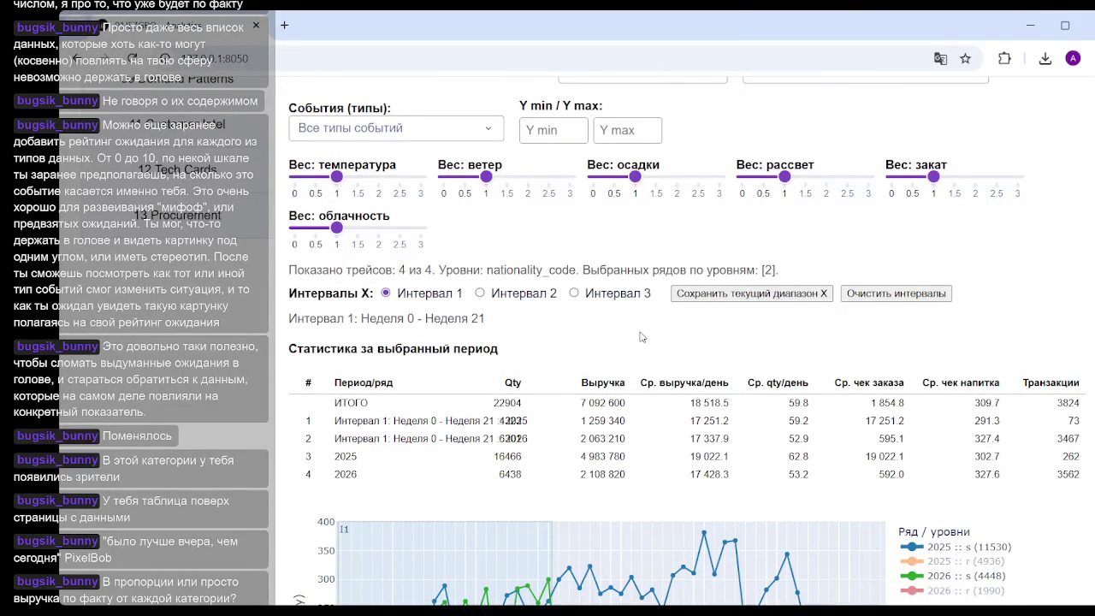
scroll(847, 368, "down", 1)
scroll(846, 367, "up", 2)
left_click(847, 370)
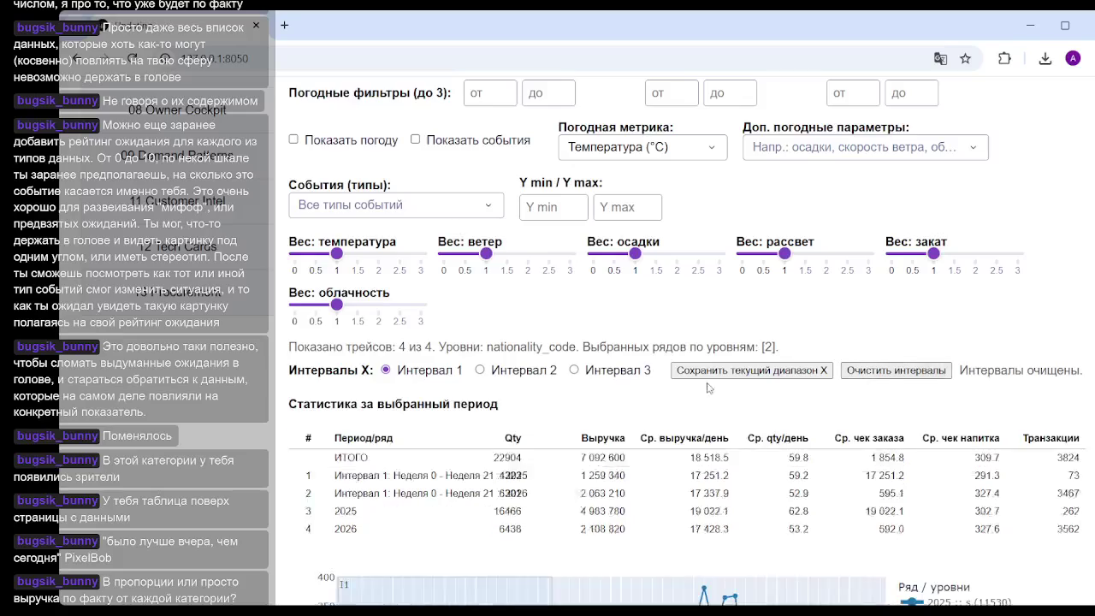
Step: Hide the '2026 :: s' and '2025 :: s' lines and zoom the chart to weeks 1–21
scroll(599, 321, "down", 5)
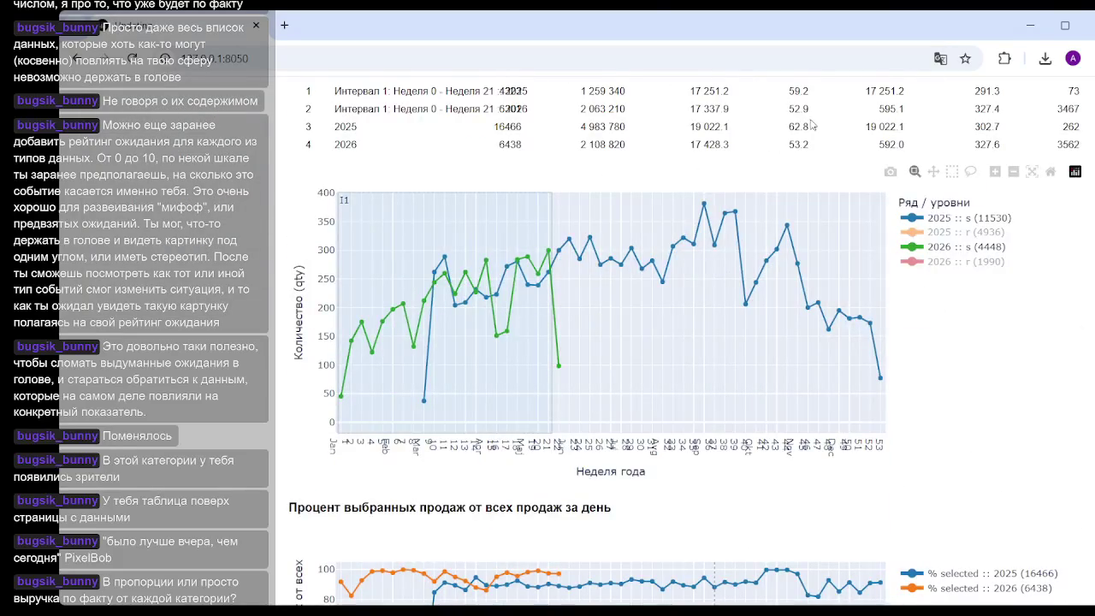
scroll(710, 308, "up", 4)
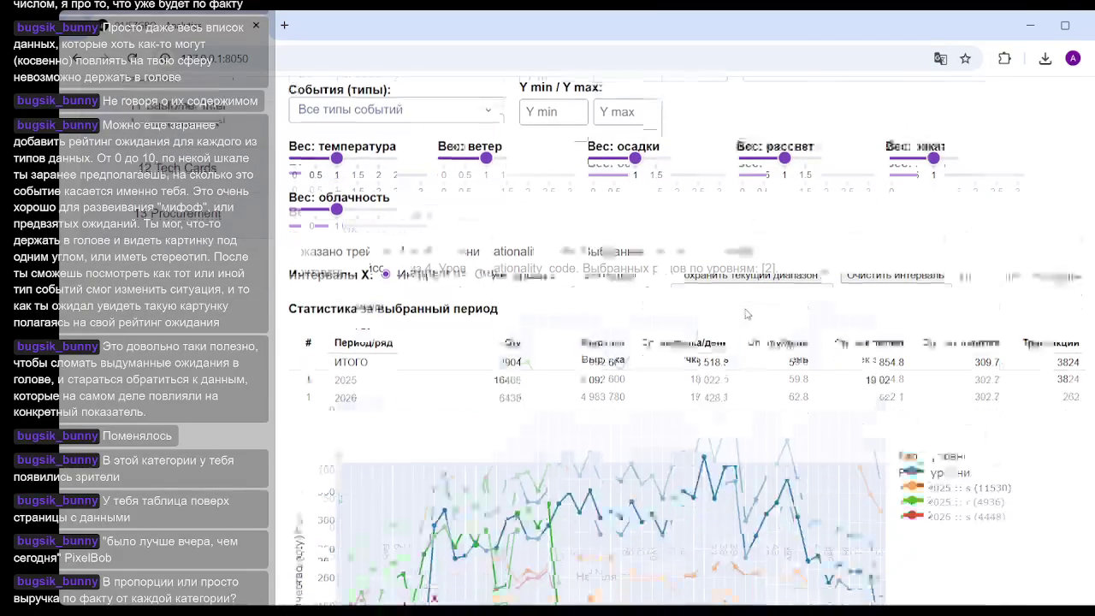
scroll(745, 315, "down", 5)
scroll(675, 310, "up", 2)
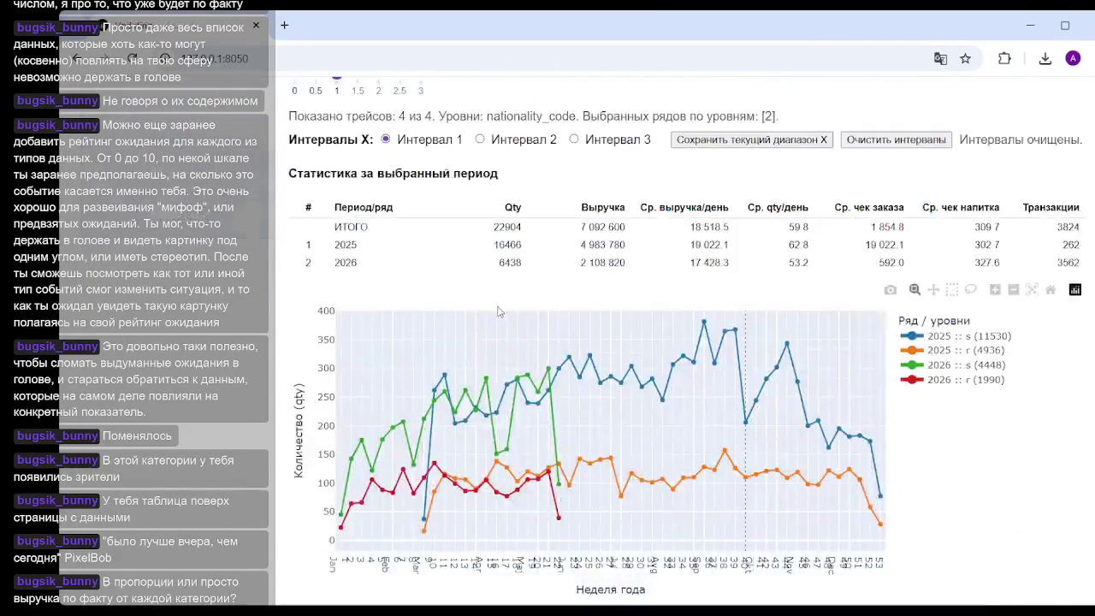
left_click(977, 364)
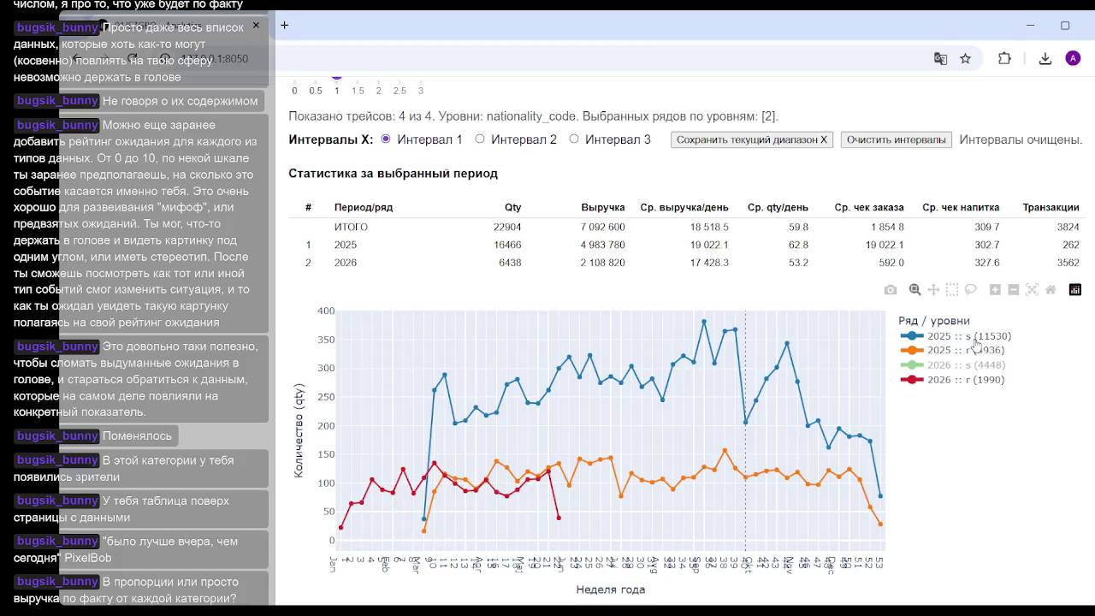
left_click(975, 338)
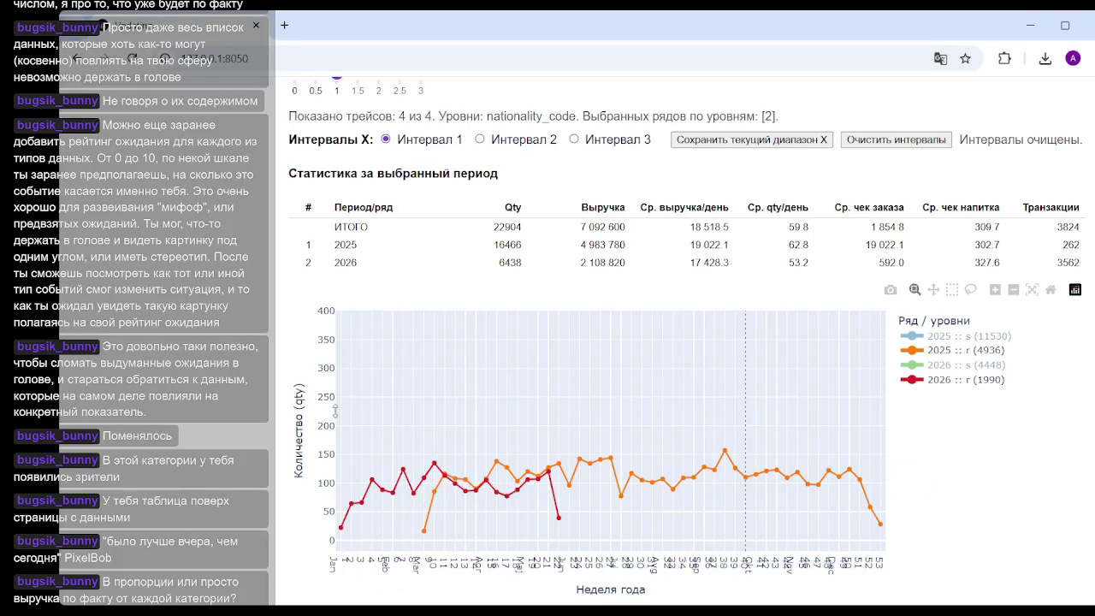
left_click_drag(340, 409, 553, 404)
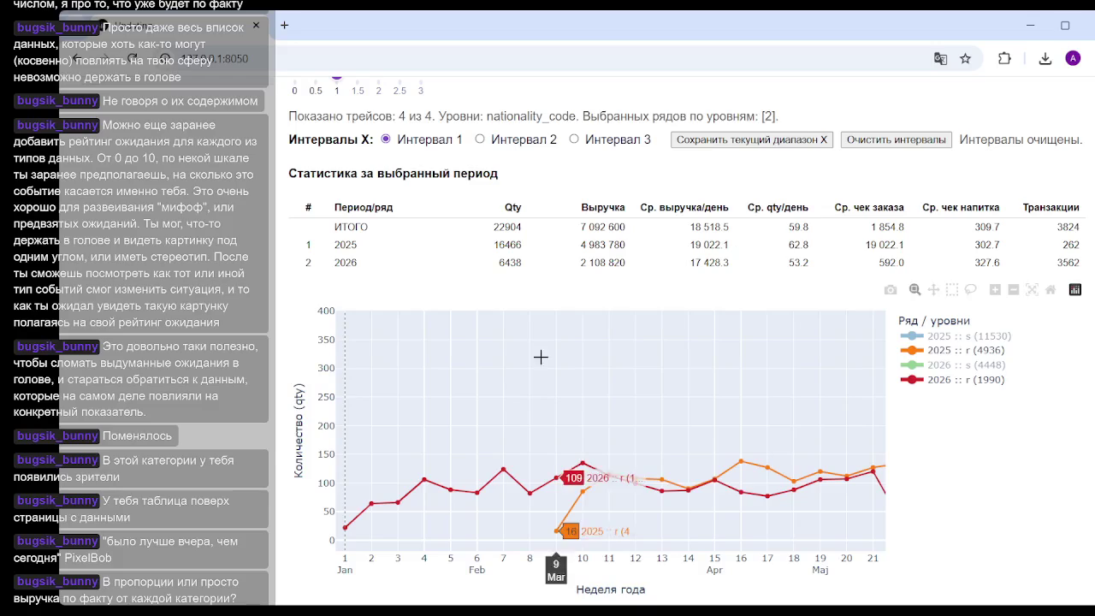
scroll(614, 331, "up", 3)
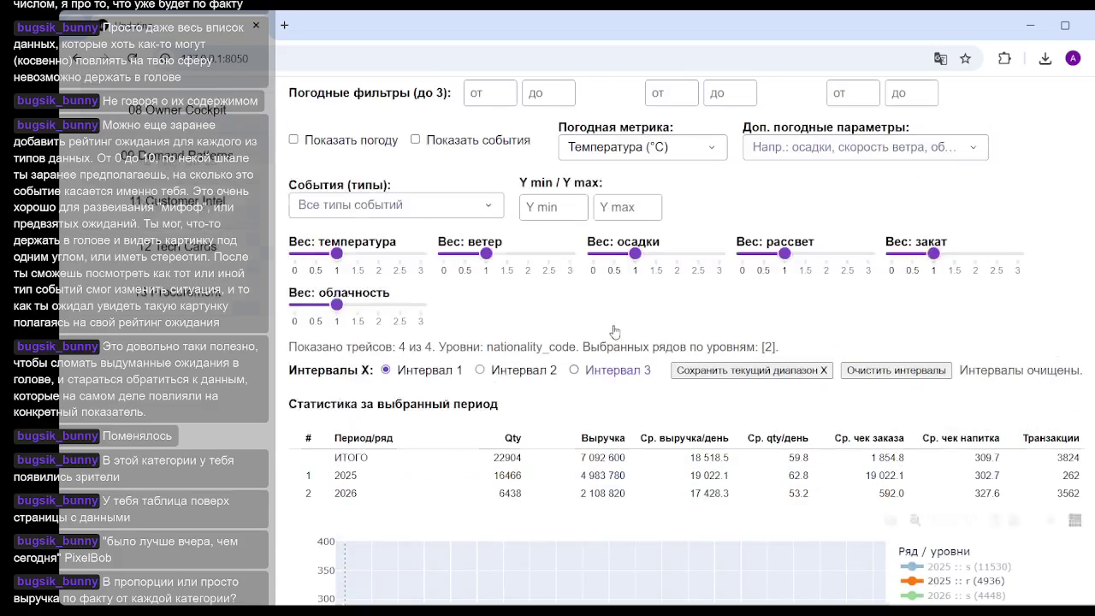
Step: Store the zoomed weeks 0–21 range as Interval 1 with 'Сохранить текущий диапазон X'
left_click(732, 373)
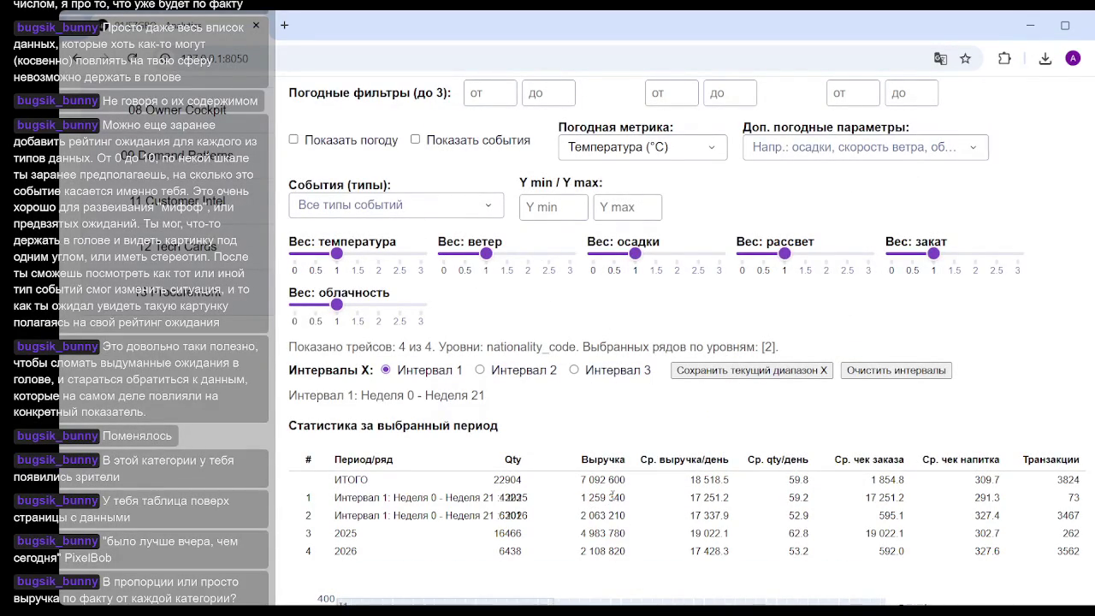
scroll(616, 497, "down", 4)
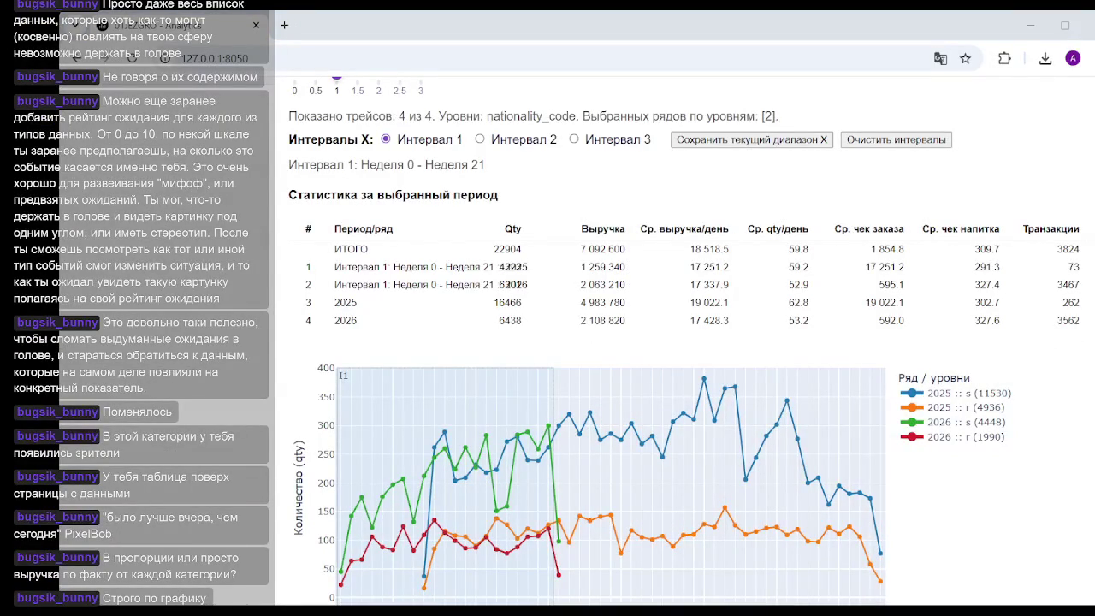
mouse_move(792, 353)
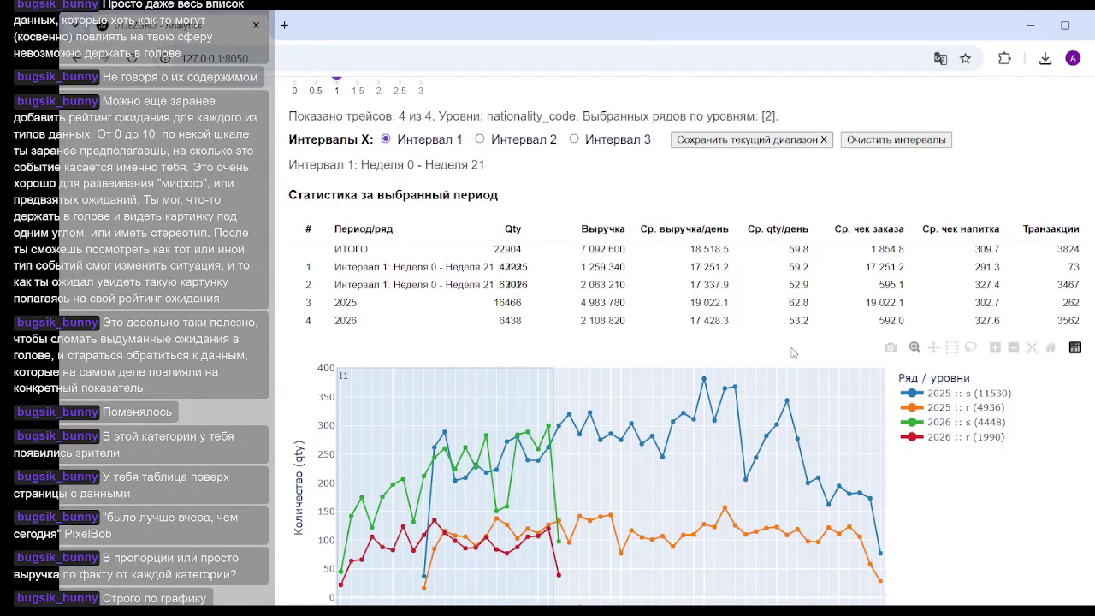
scroll(530, 479, "up", 2)
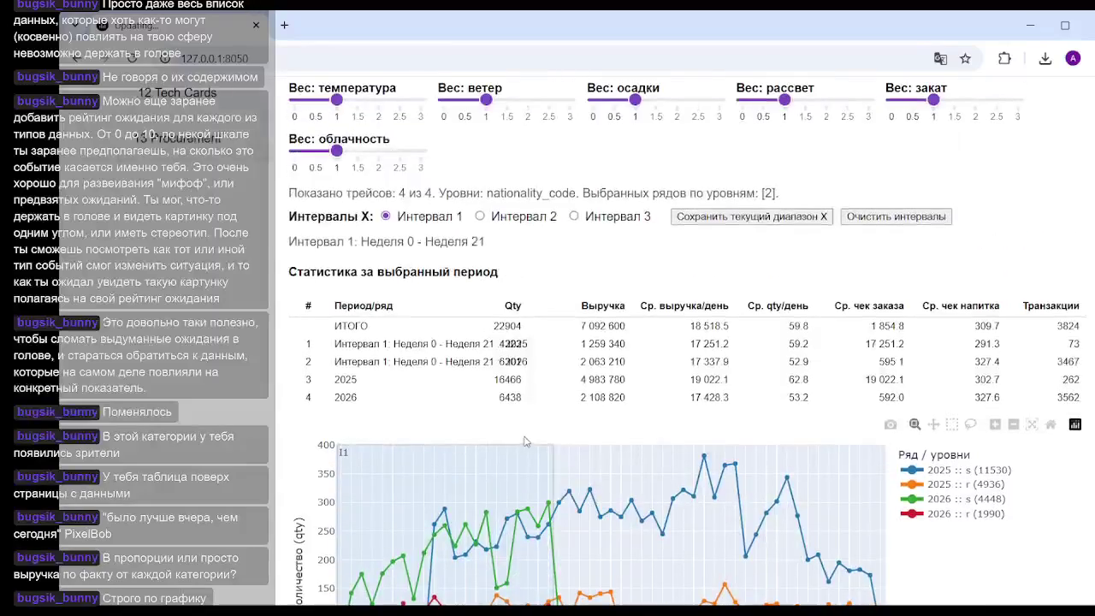
Step: Untick 's (15978)' in the Level 1 rows list so only nationality r (6926 units) remains
scroll(526, 442, "up", 2)
scroll(524, 342, "up", 3)
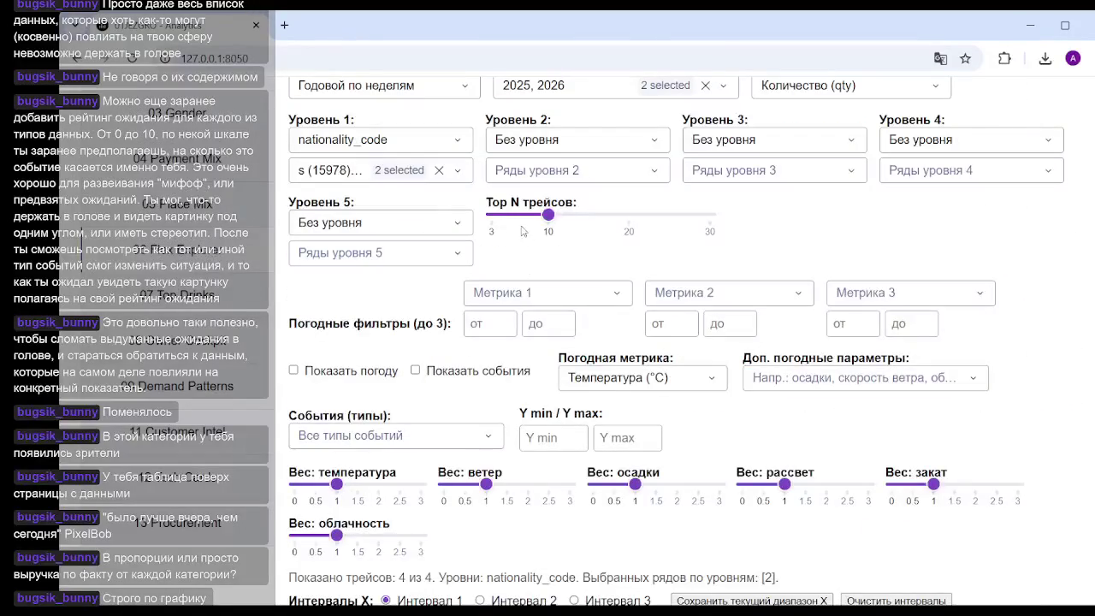
left_click(456, 172)
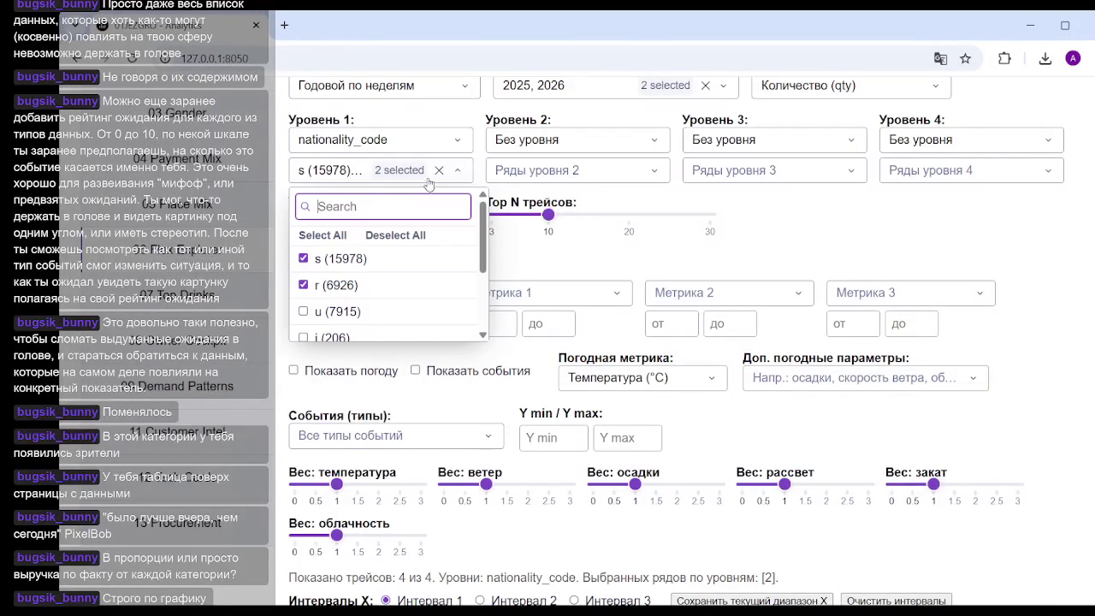
left_click(304, 258)
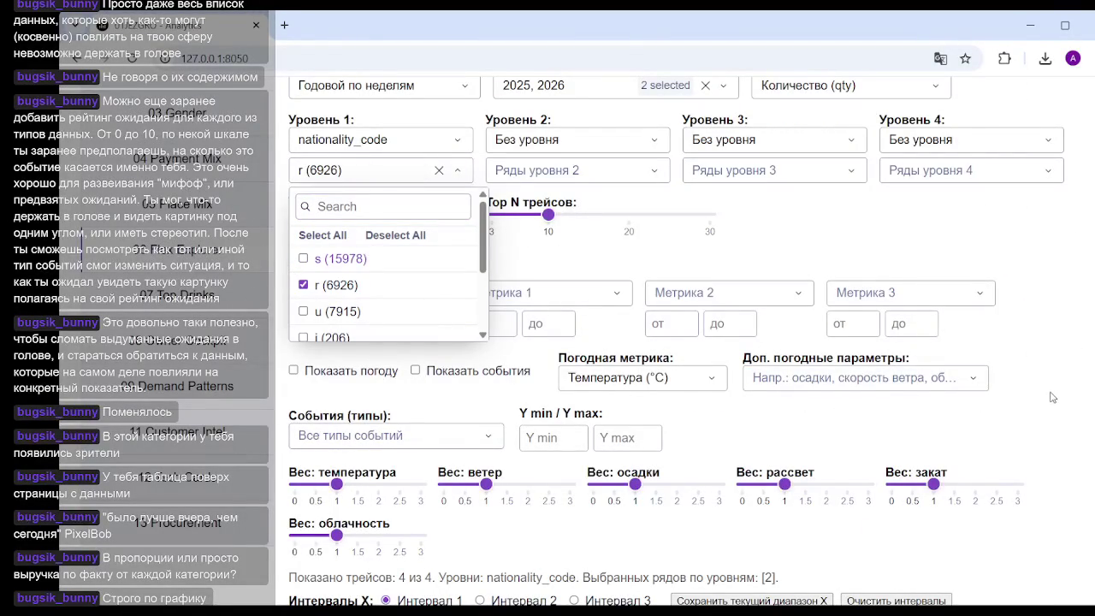
left_click(941, 402)
scroll(770, 376, "down", 7)
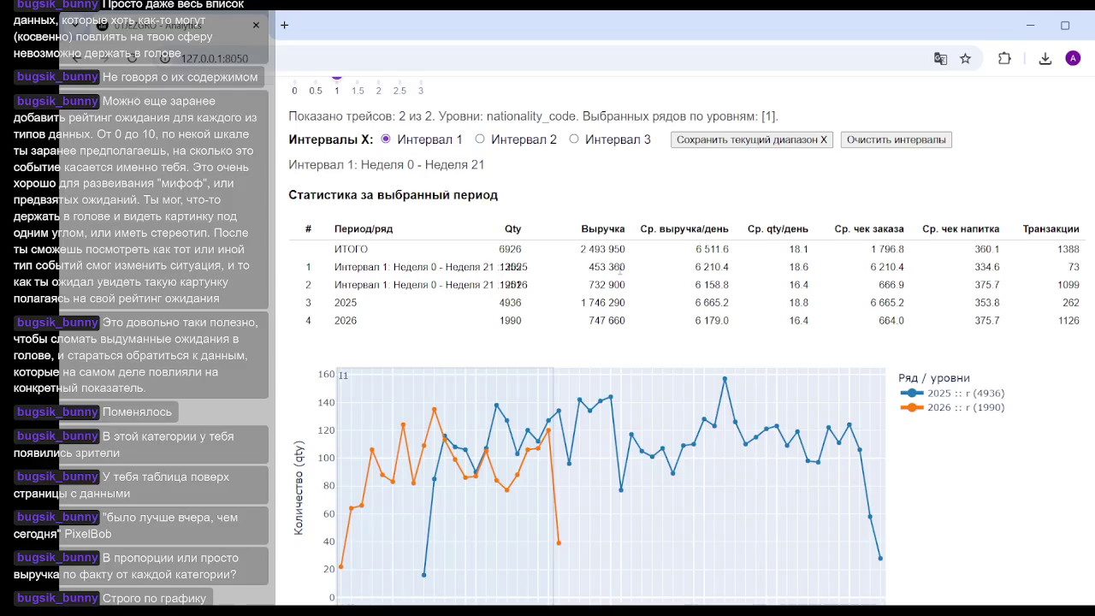
scroll(601, 321, "up", 1)
scroll(556, 308, "up", 2)
scroll(496, 291, "up", 2)
scroll(452, 274, "up", 2)
scroll(446, 253, "down", 5)
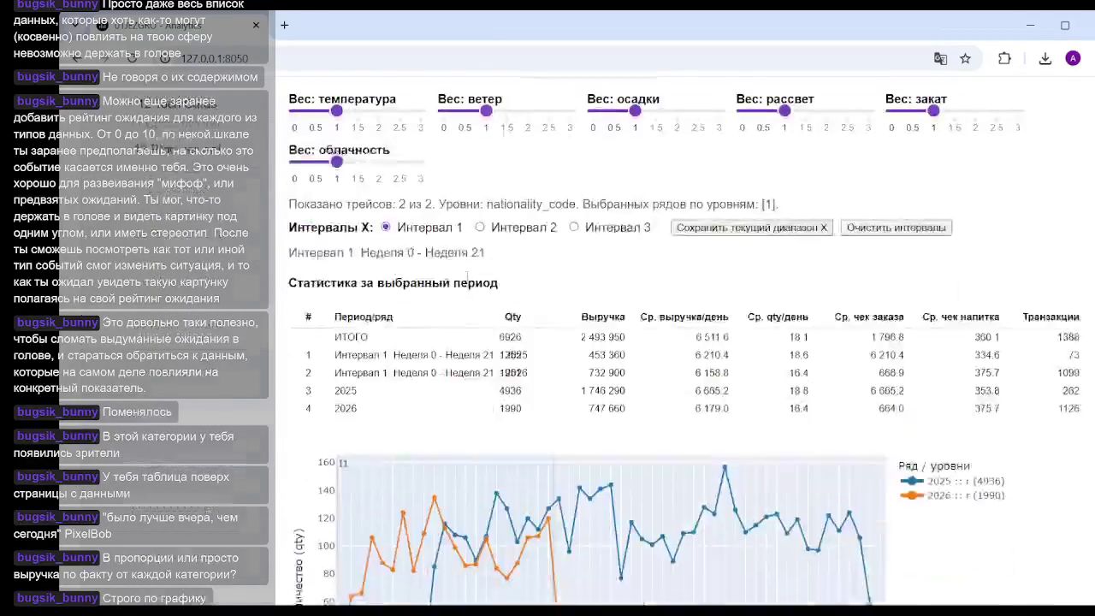
scroll(462, 274, "down", 3)
scroll(462, 272, "up", 4)
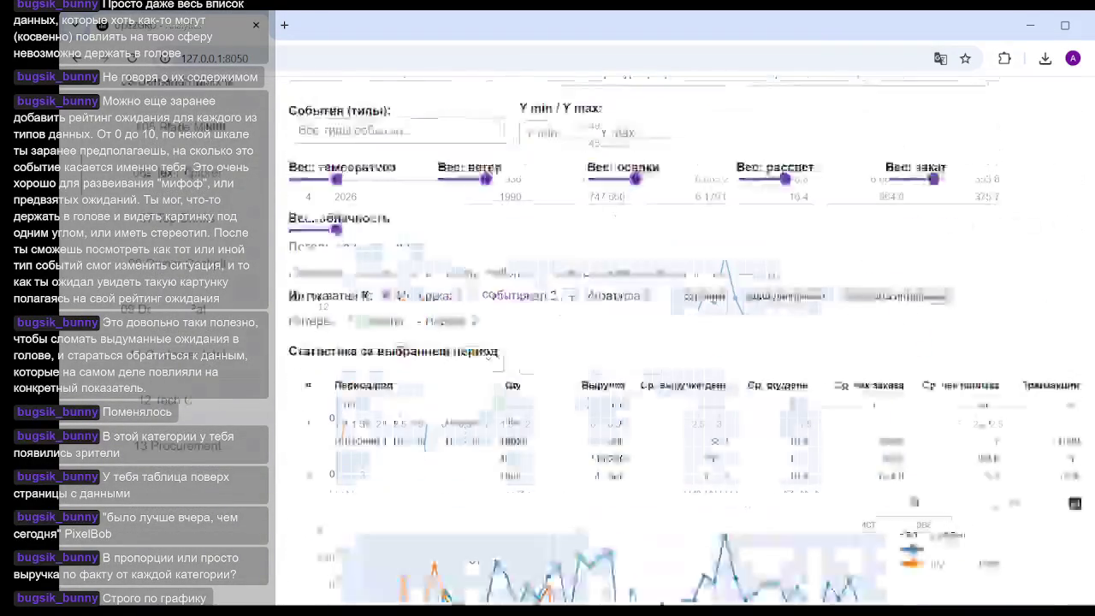
Step: Re-add nationality s in Ряды уровня 1, then untick r so only s (15978 units) remains
scroll(444, 262, "up", 4)
left_click(457, 248)
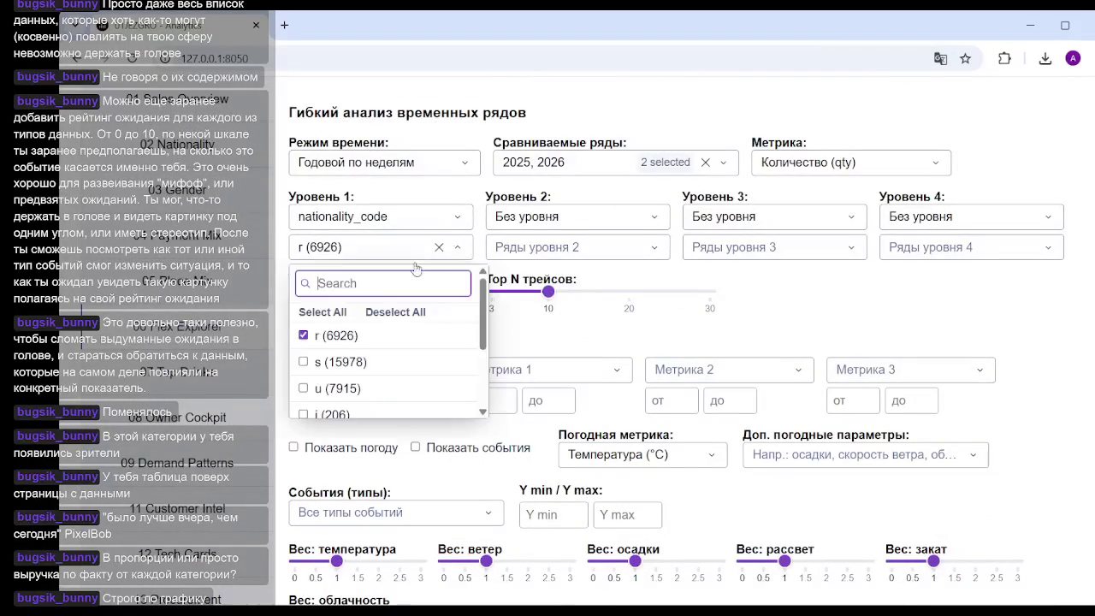
left_click(316, 362)
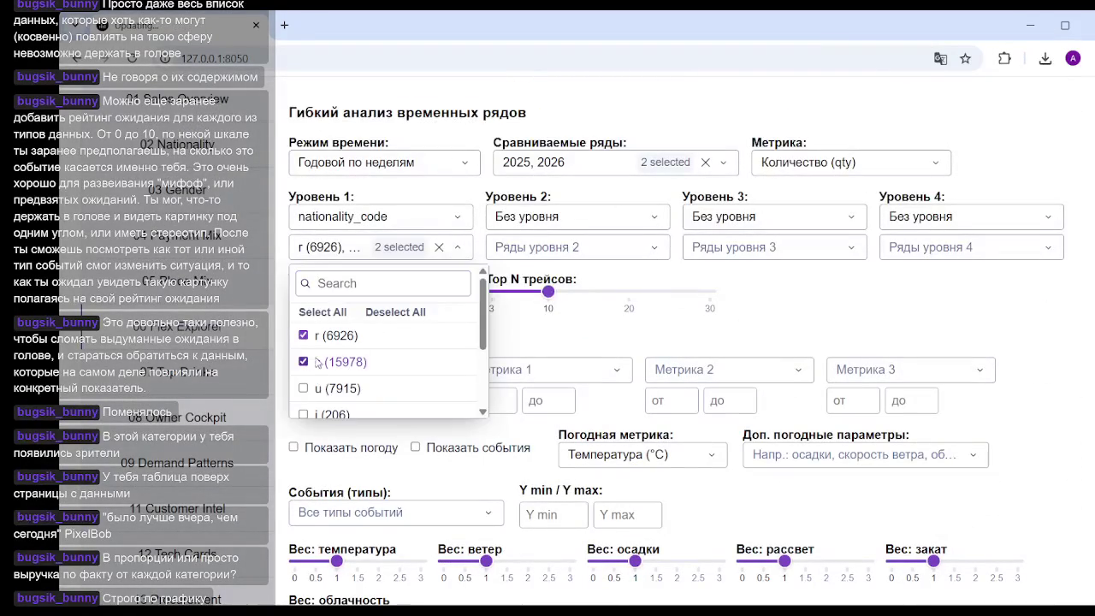
left_click(458, 248)
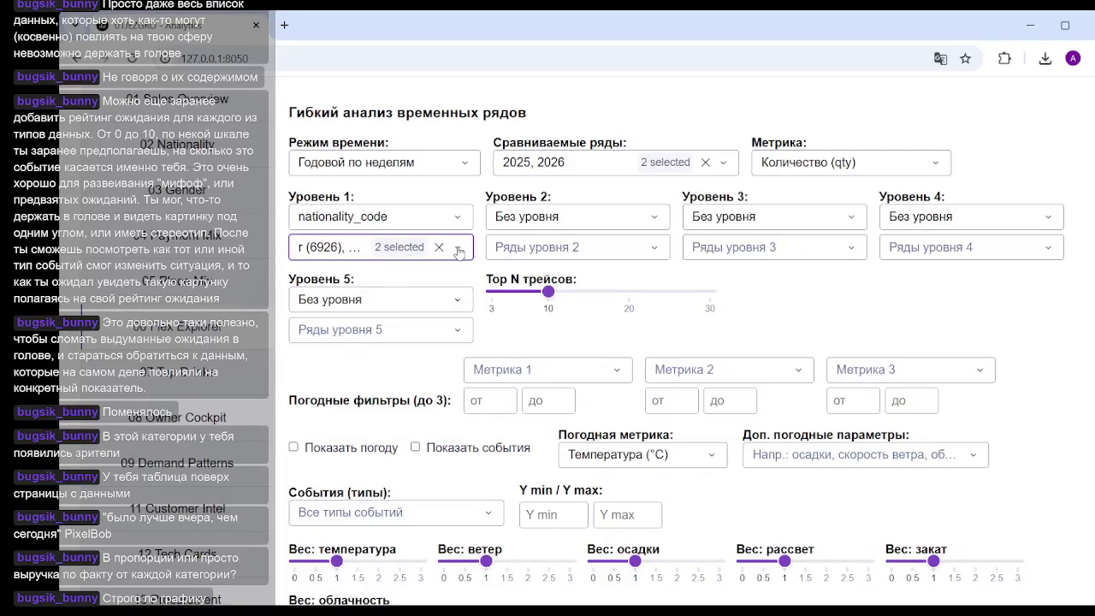
left_click(456, 249)
left_click(303, 362)
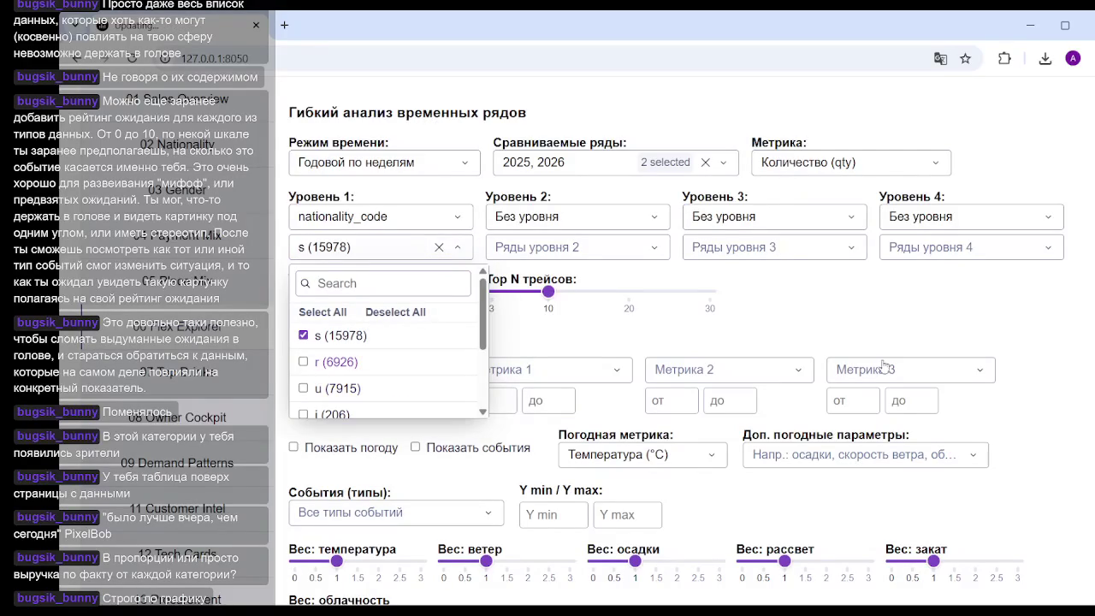
left_click(1009, 341)
scroll(1016, 318, "down", 1)
scroll(1016, 318, "down", 5)
scroll(1016, 317, "down", 2)
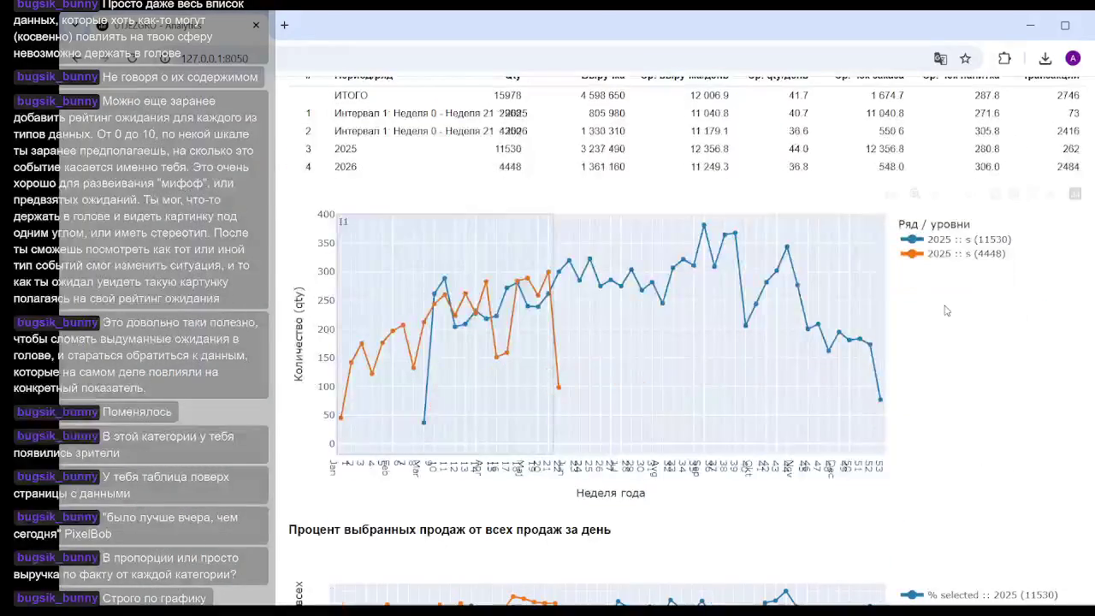
scroll(673, 287, "up", 2)
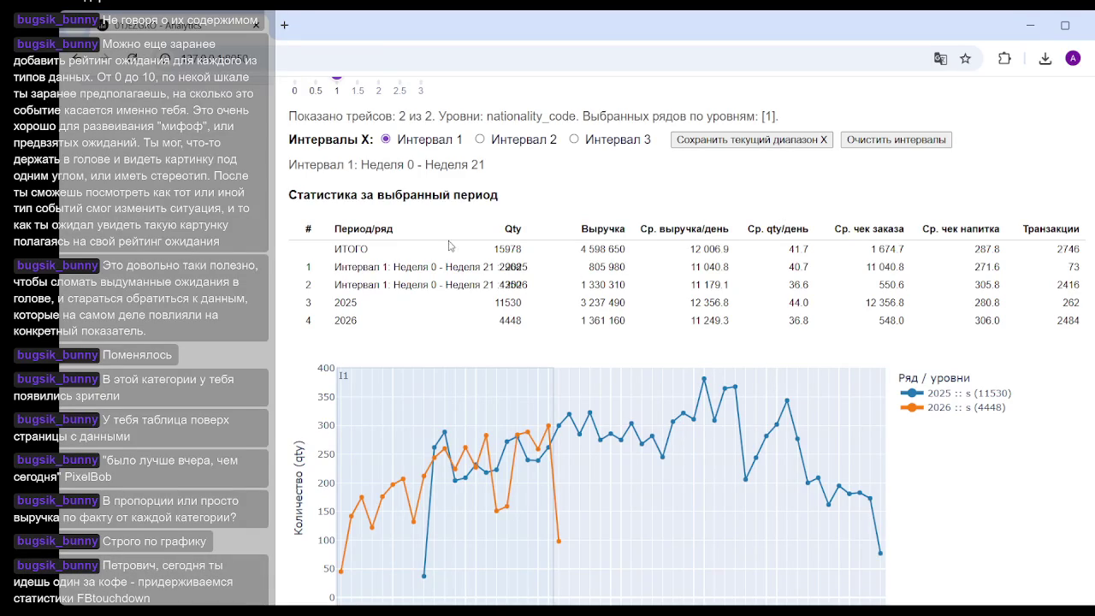
Step: Set Уровень 1 to 'Без уровня' so the statistics total 25030 units
scroll(350, 248, "up", 5)
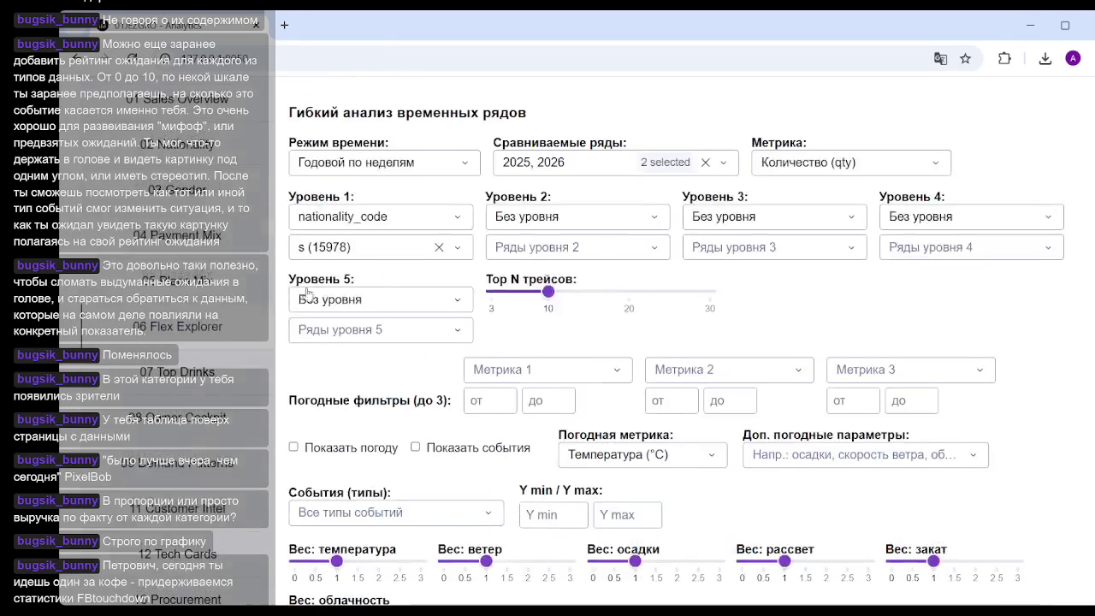
left_click(460, 220)
scroll(391, 291, "up", 3)
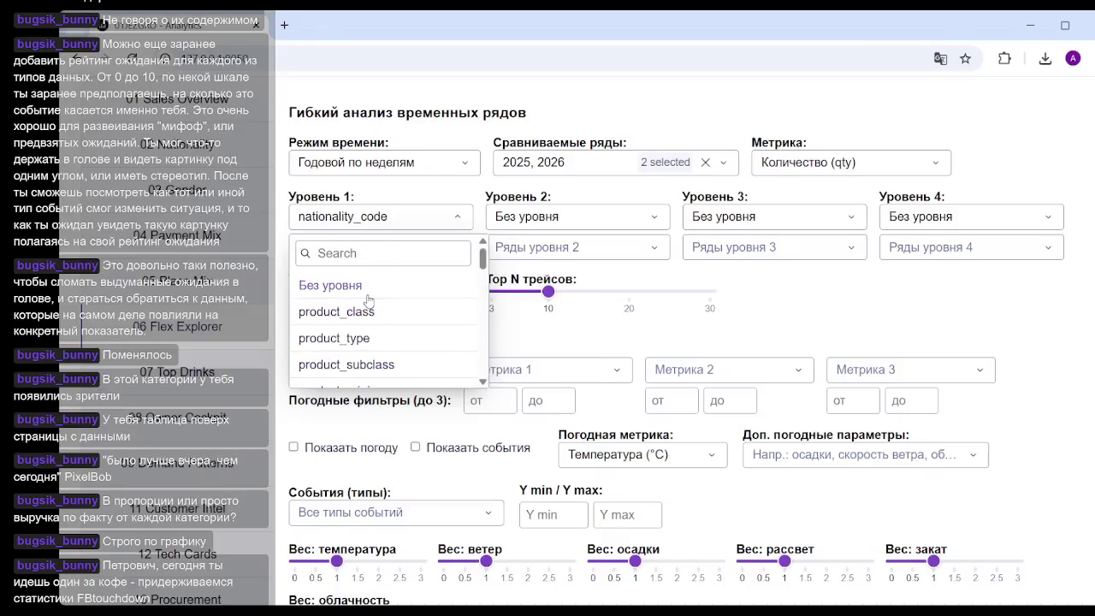
left_click(359, 286)
scroll(835, 325, "down", 2)
scroll(836, 325, "down", 5)
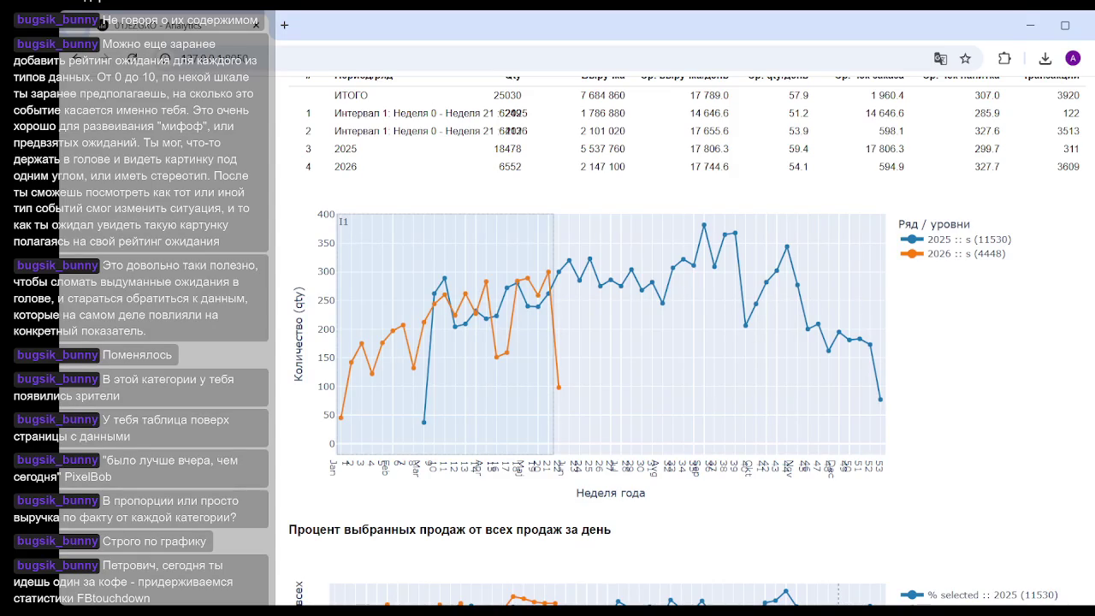
scroll(676, 342, "down", 1)
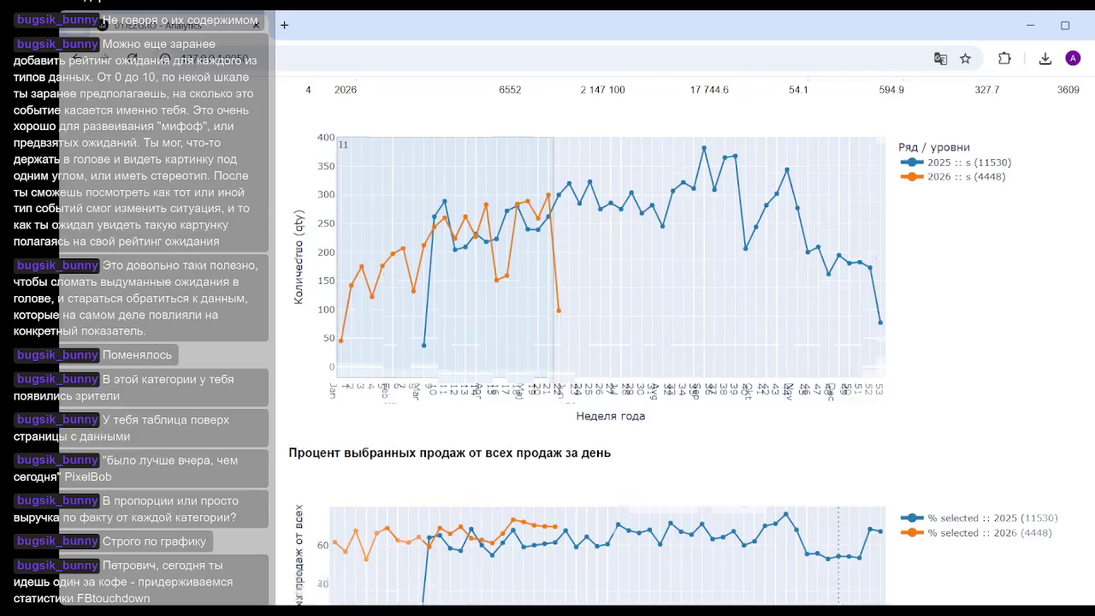
scroll(676, 342, "down", 3)
scroll(676, 342, "down", 1)
scroll(1085, 385, "down", 1)
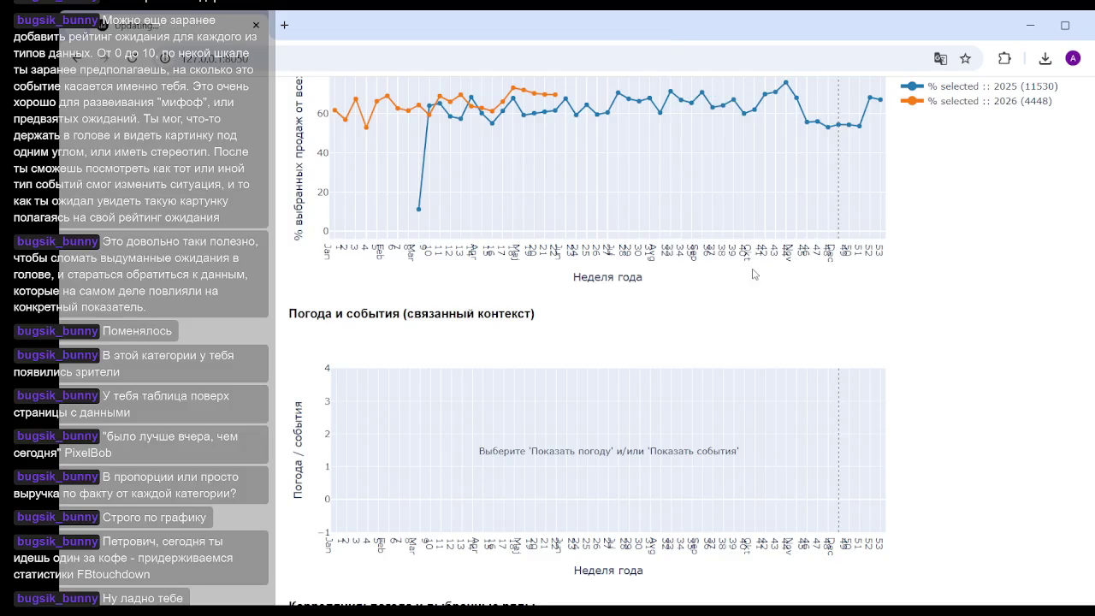
mouse_move(729, 386)
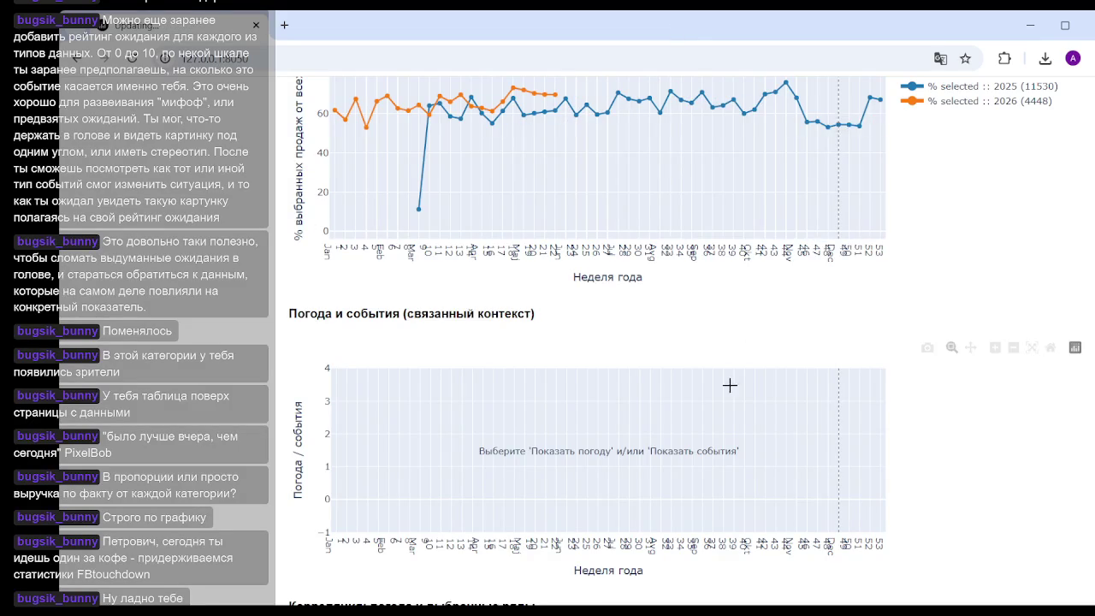
scroll(730, 385, "up", 3)
scroll(702, 377, "up", 2)
scroll(692, 325, "up", 1)
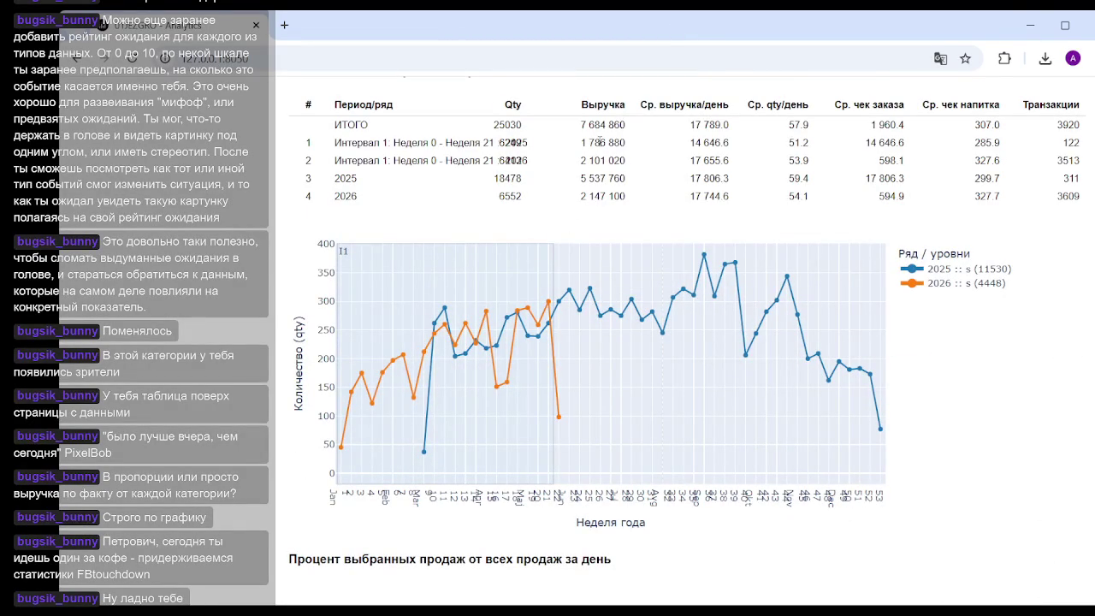
mouse_move(612, 359)
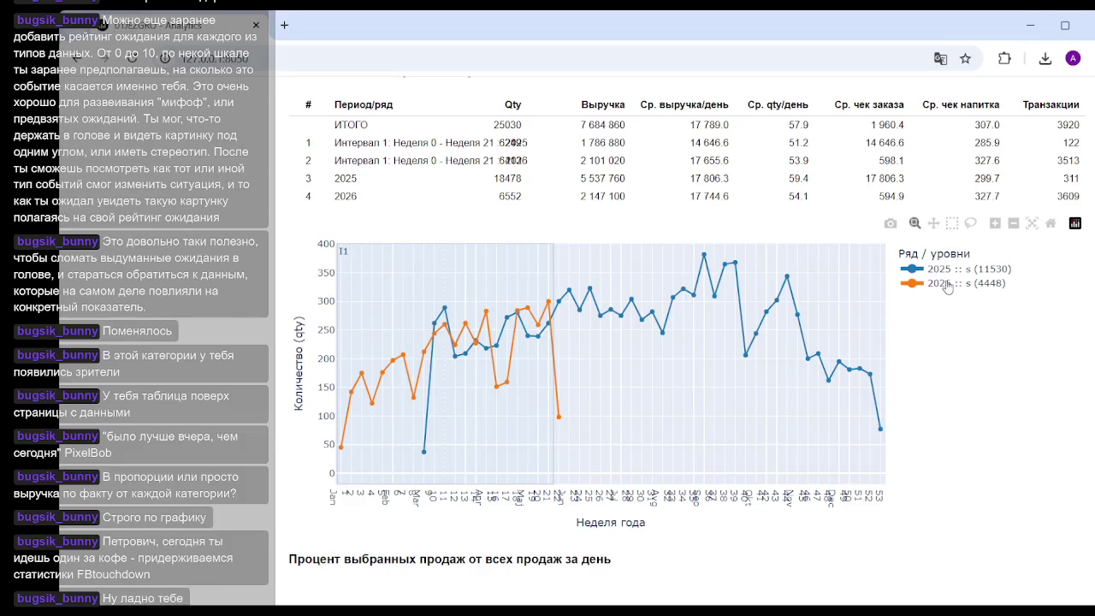
scroll(444, 316, "up", 10)
scroll(400, 342, "up", 1)
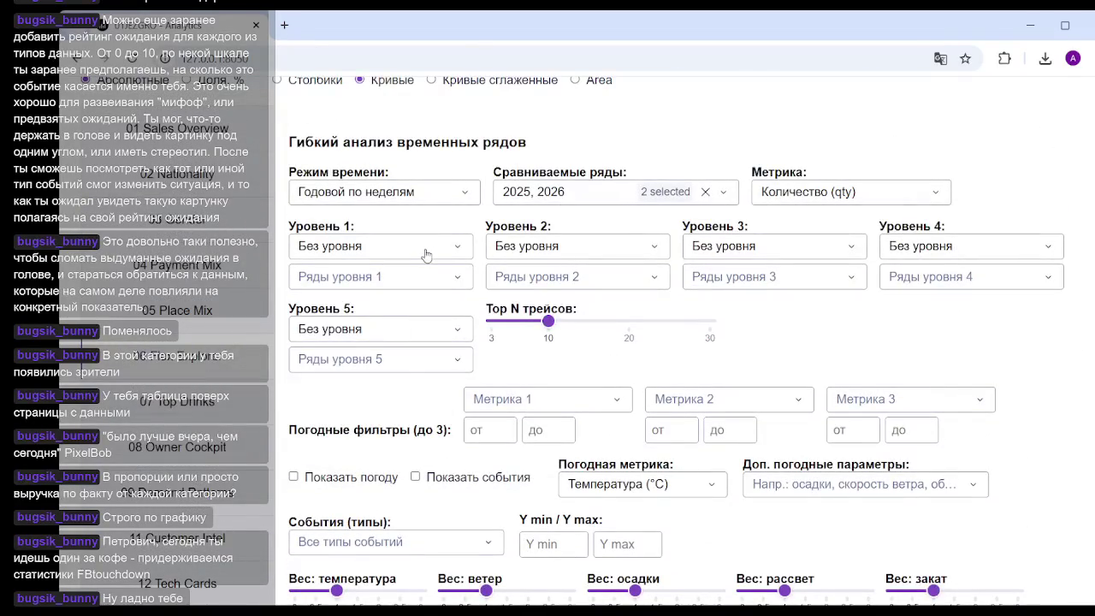
left_click(398, 253)
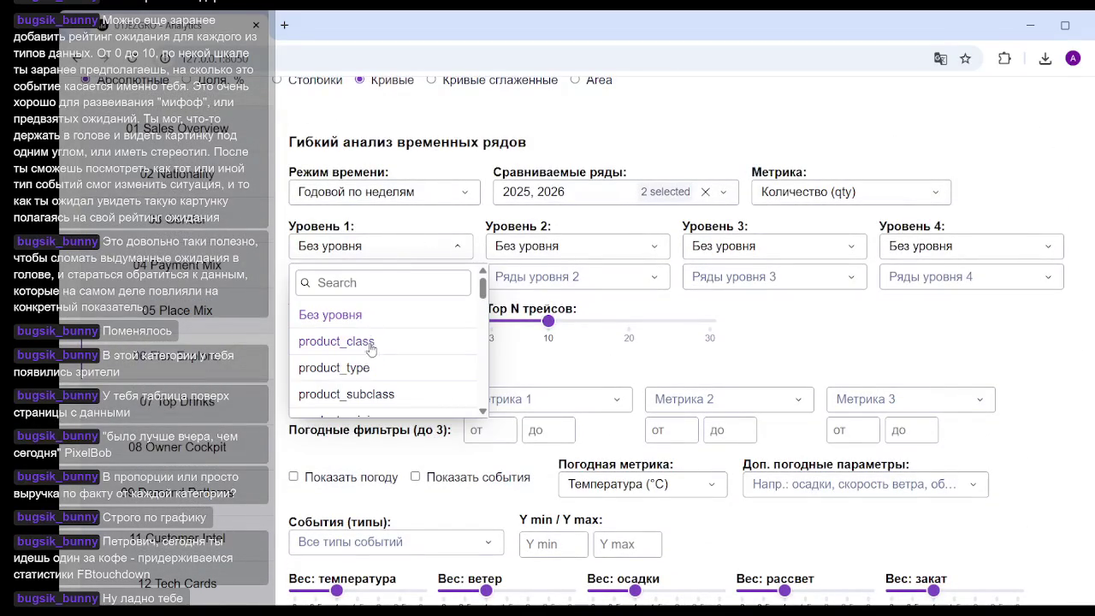
scroll(370, 349, "down", 2)
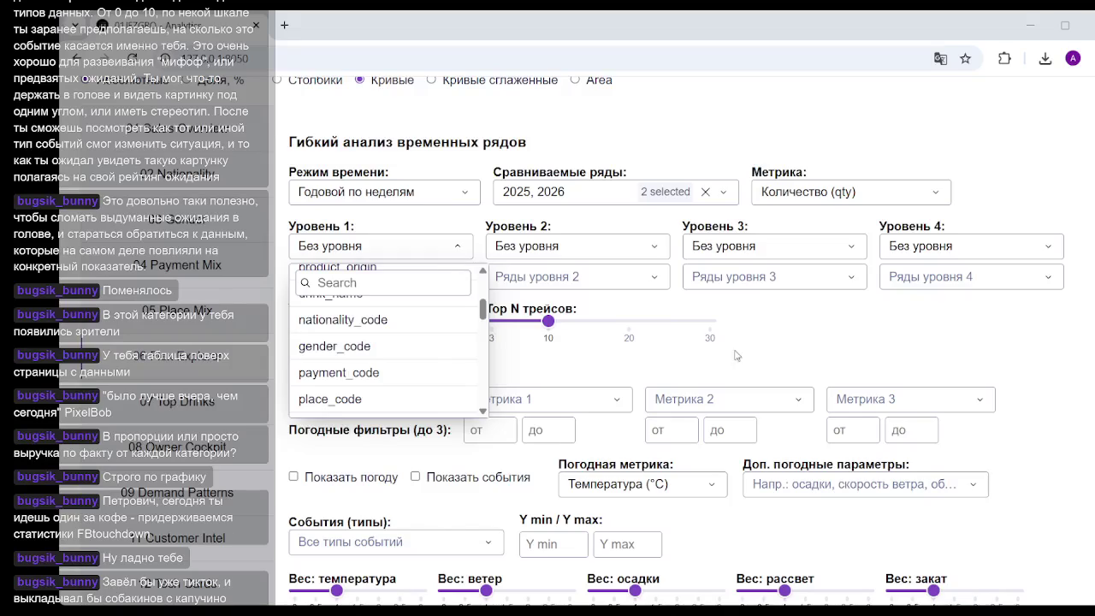
left_click(921, 342)
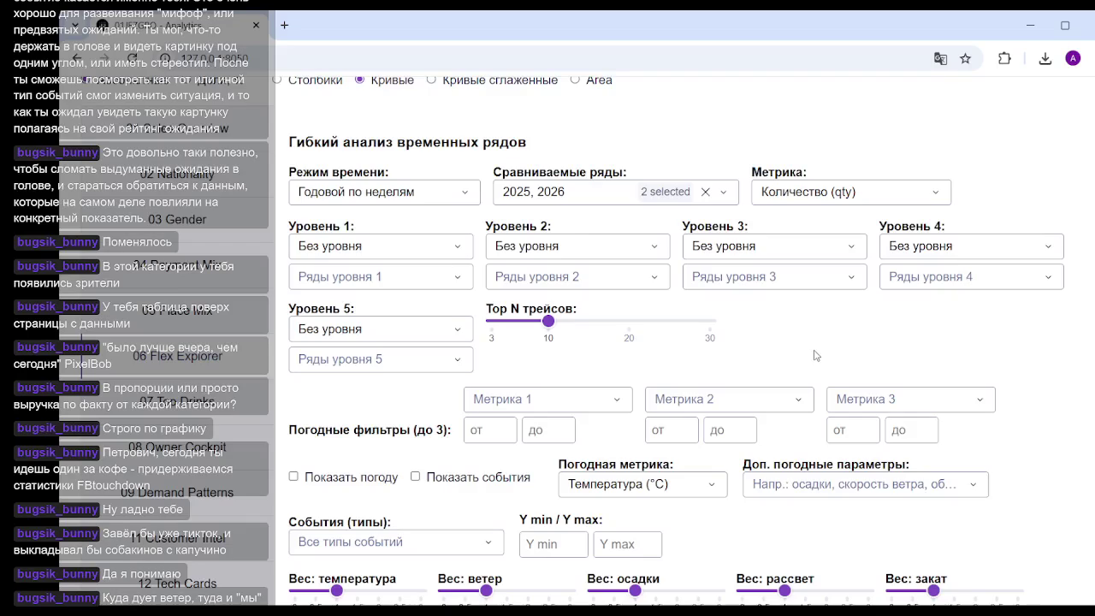
scroll(808, 325, "down", 3)
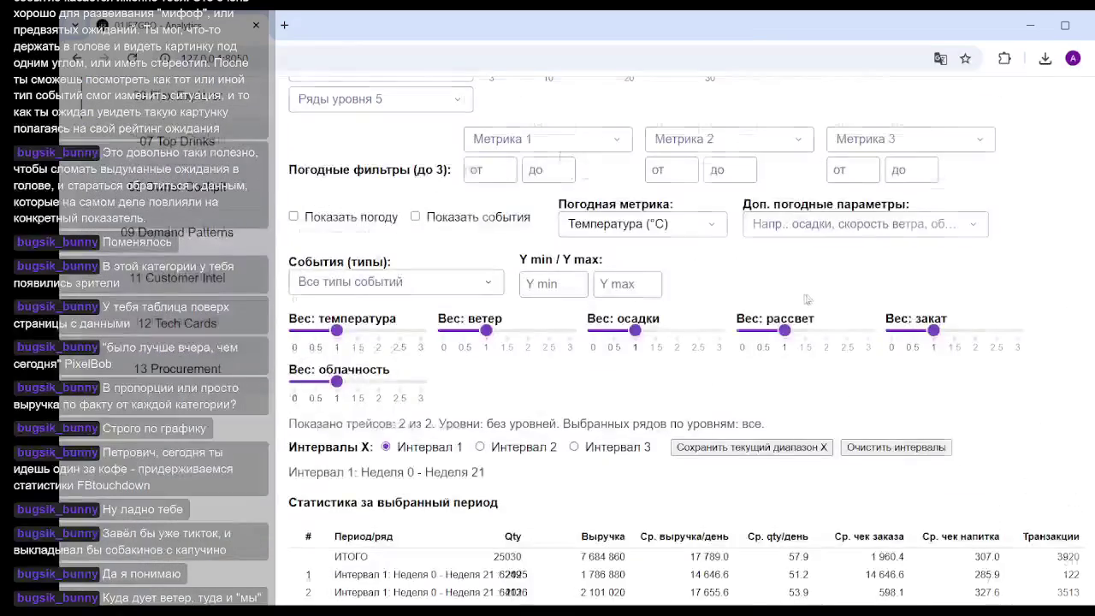
Step: Clear all saved X intervals with 'Очистить интервалы'
scroll(806, 298, "down", 4)
scroll(798, 406, "up", 6)
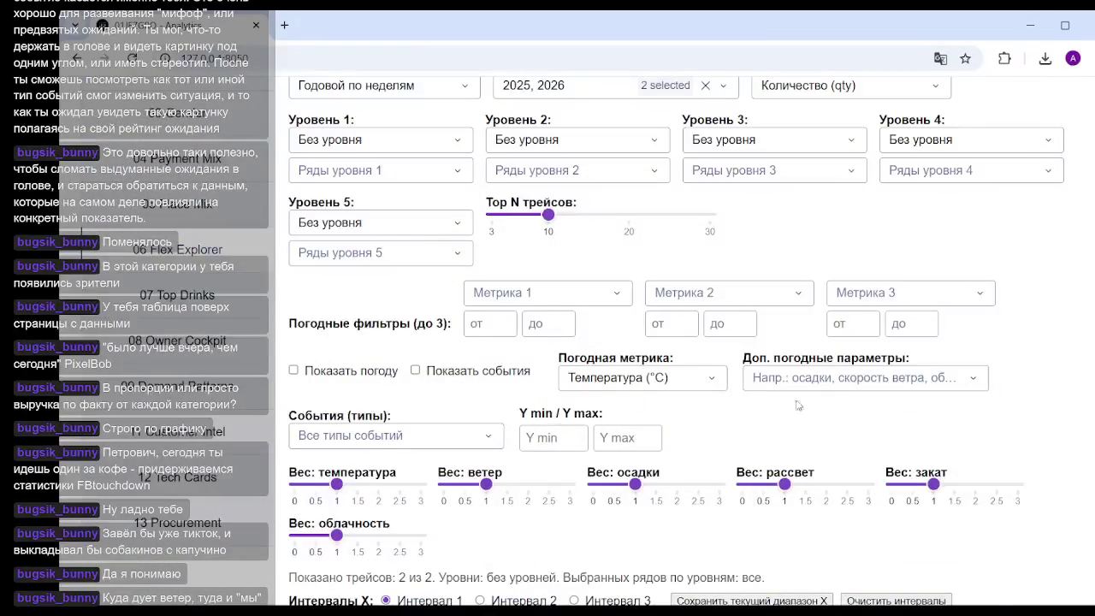
scroll(696, 319, "down", 4)
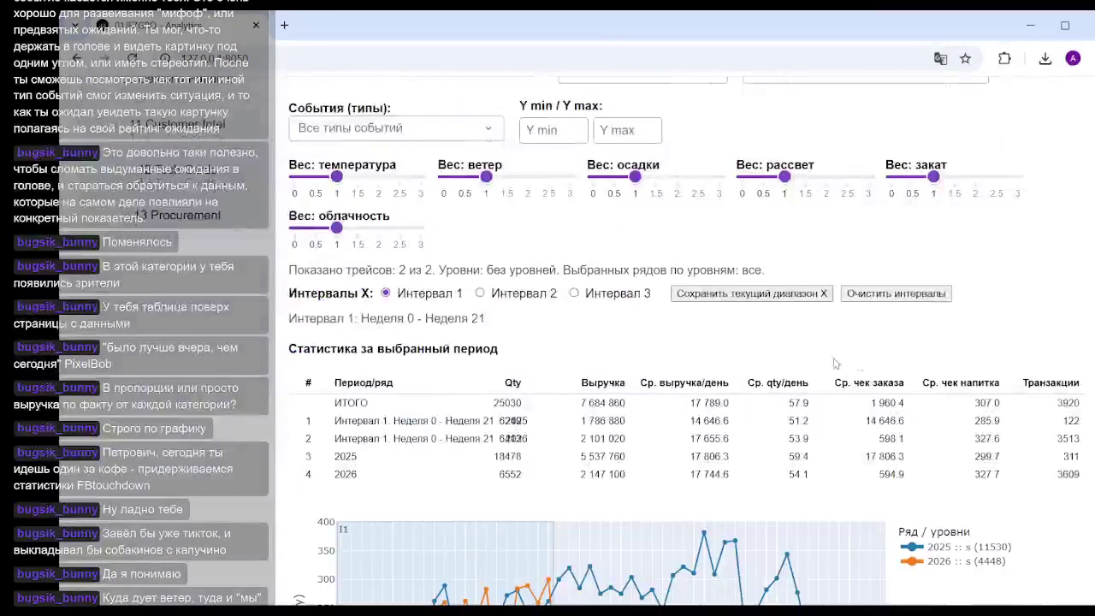
left_click(912, 296)
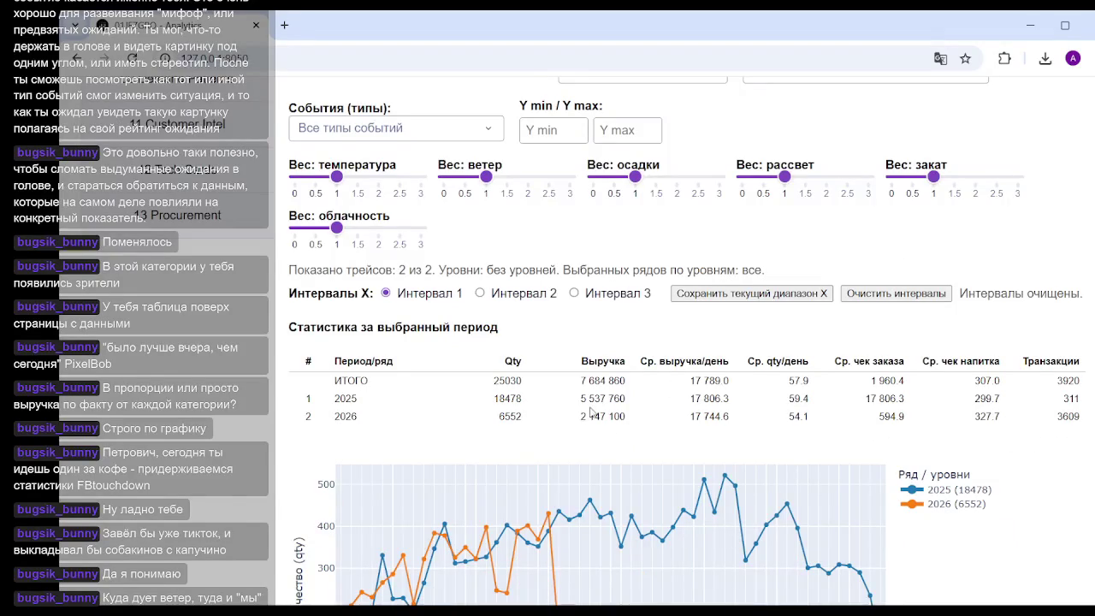
Step: Set Уровень 1 to nationality_code and select only 's' in Ряды уровня 1
scroll(417, 378, "up", 5)
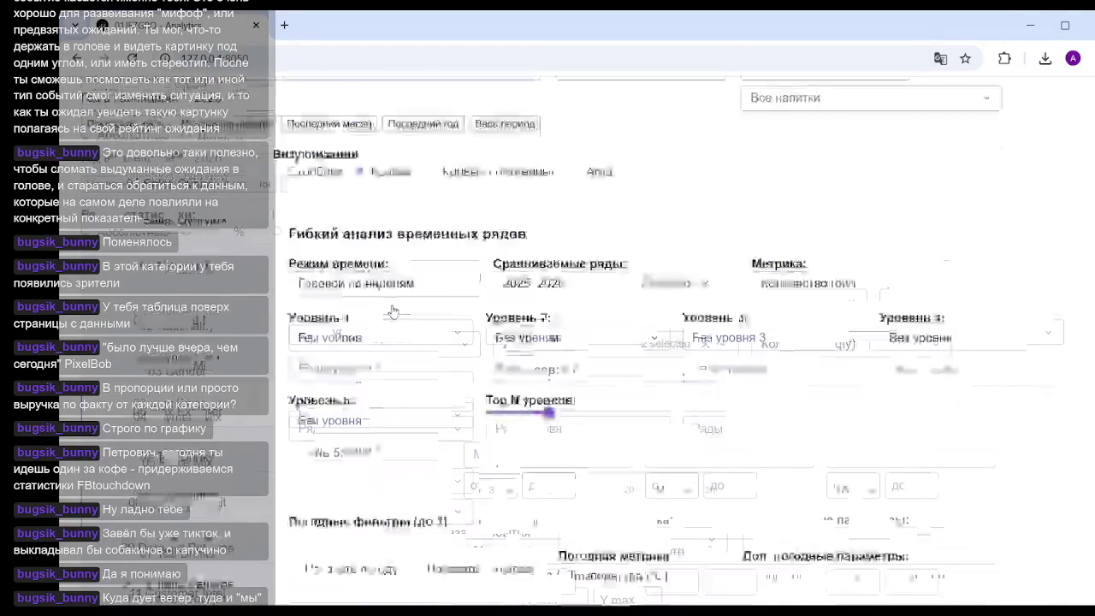
scroll(390, 304, "up", 2)
left_click(399, 446)
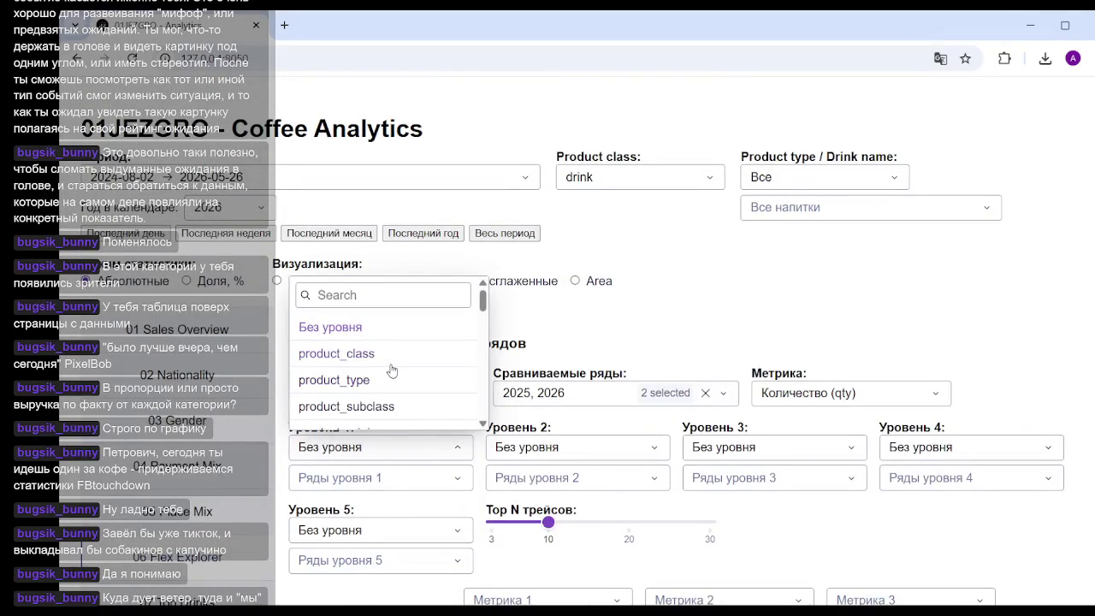
scroll(391, 369, "down", 2)
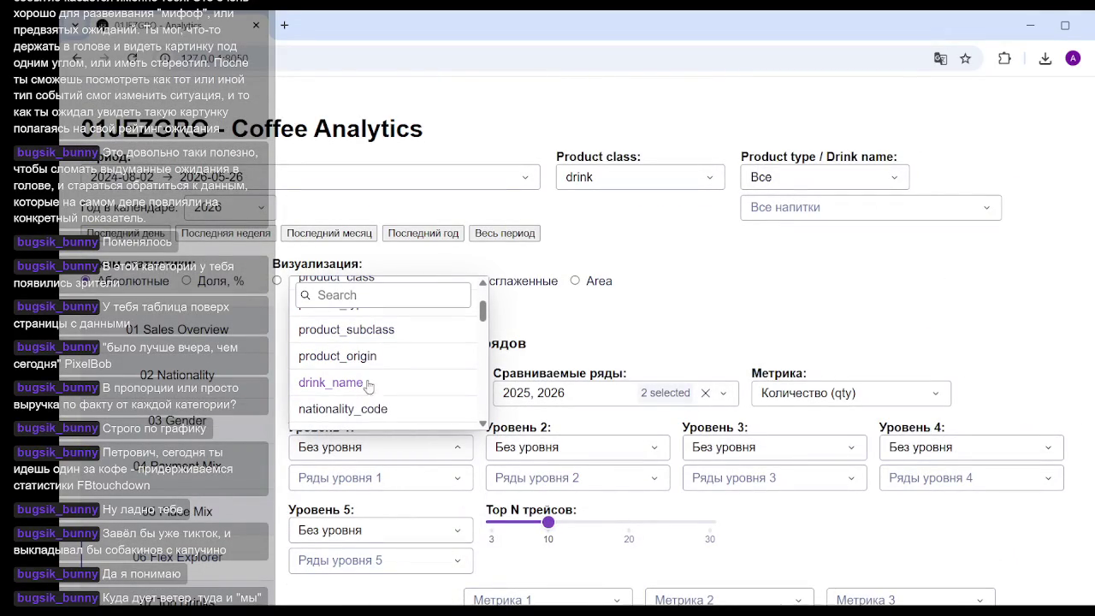
left_click(365, 410)
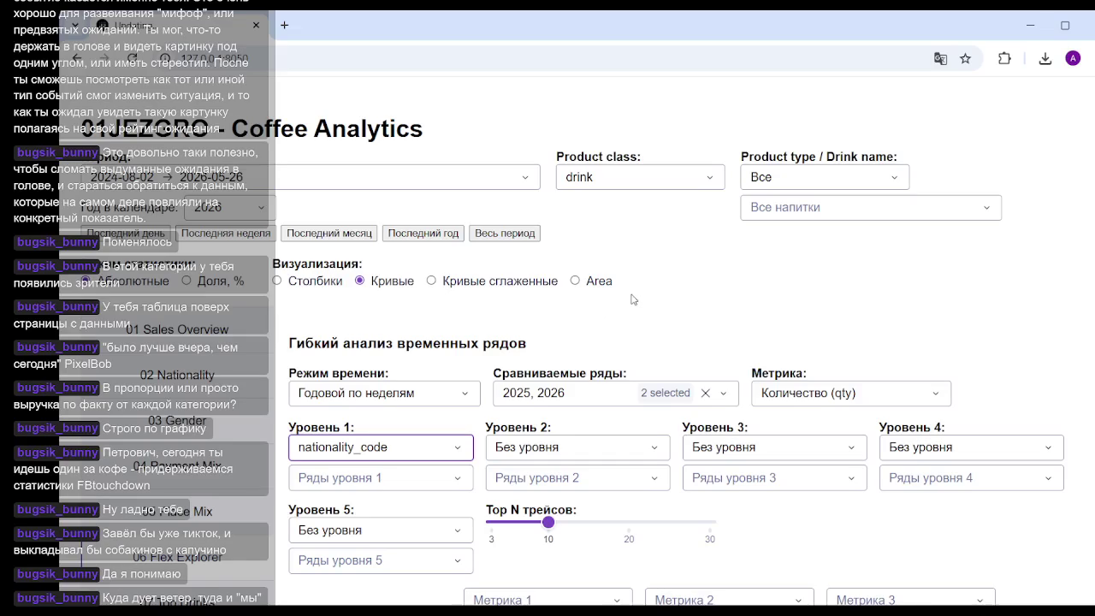
left_click(411, 478)
left_click(338, 377)
left_click(741, 333)
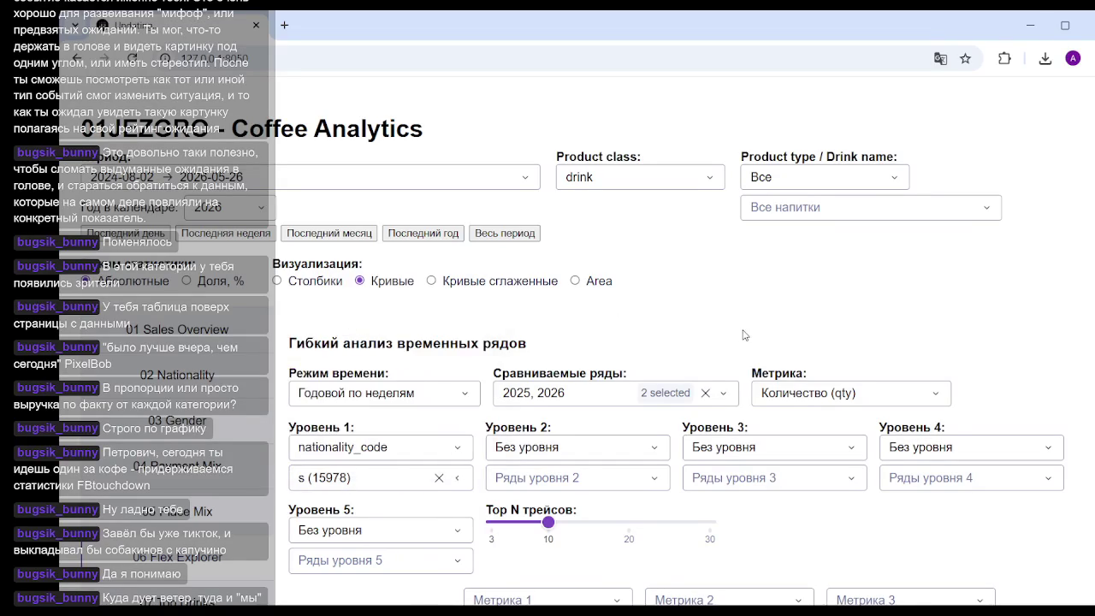
Step: Drag across the weekly chart to zoom into a range of weeks
scroll(804, 344, "down", 1)
scroll(803, 344, "down", 5)
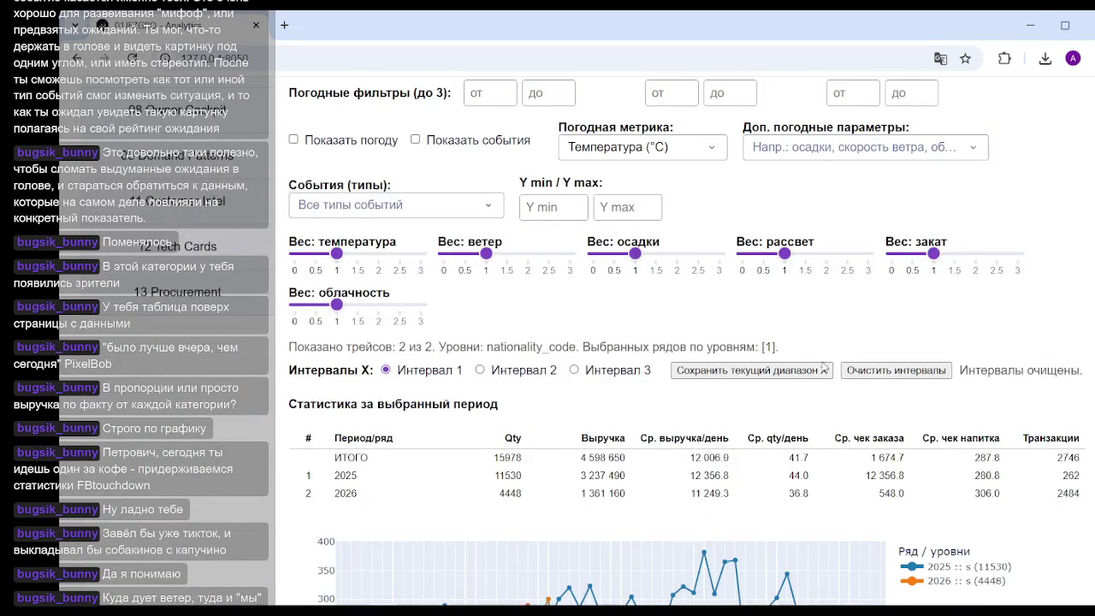
scroll(744, 288, "down", 1)
scroll(744, 287, "down", 1)
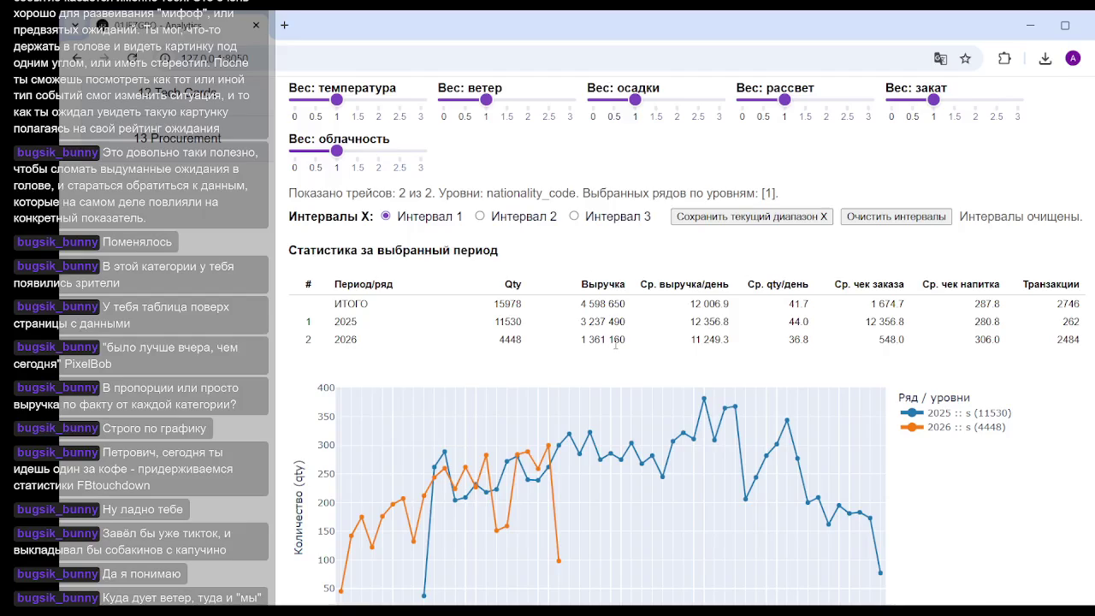
scroll(573, 355, "down", 1)
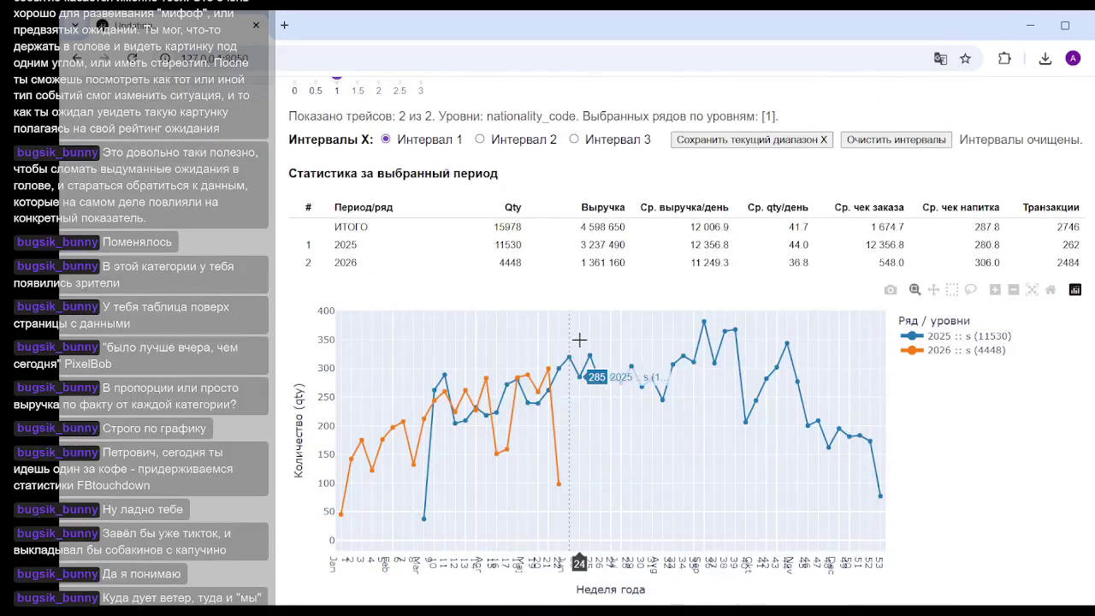
mouse_move(341, 398)
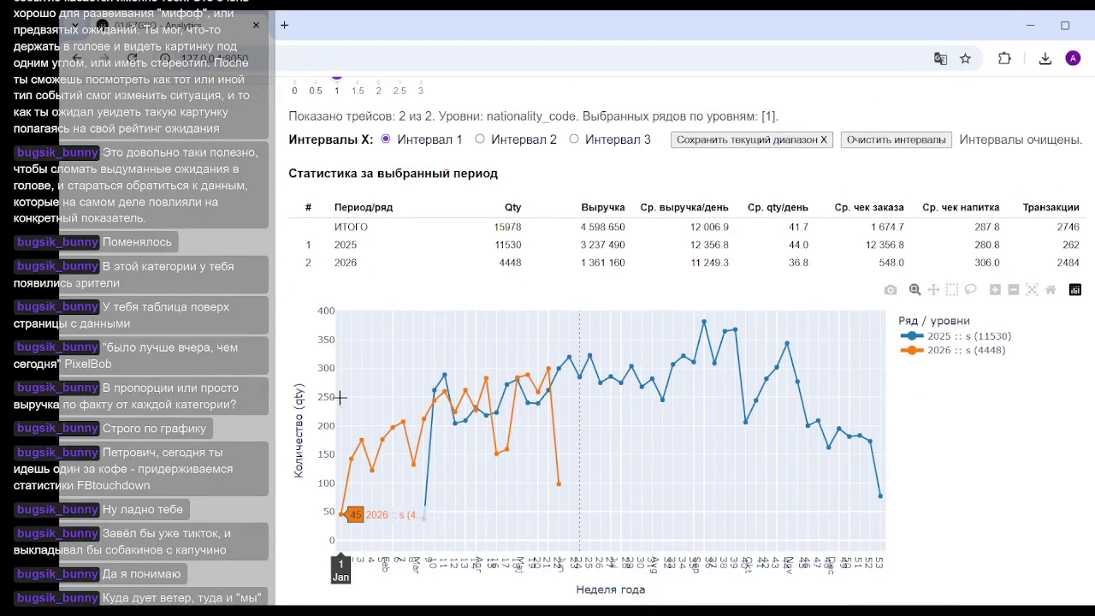
left_click_drag(341, 397, 555, 395)
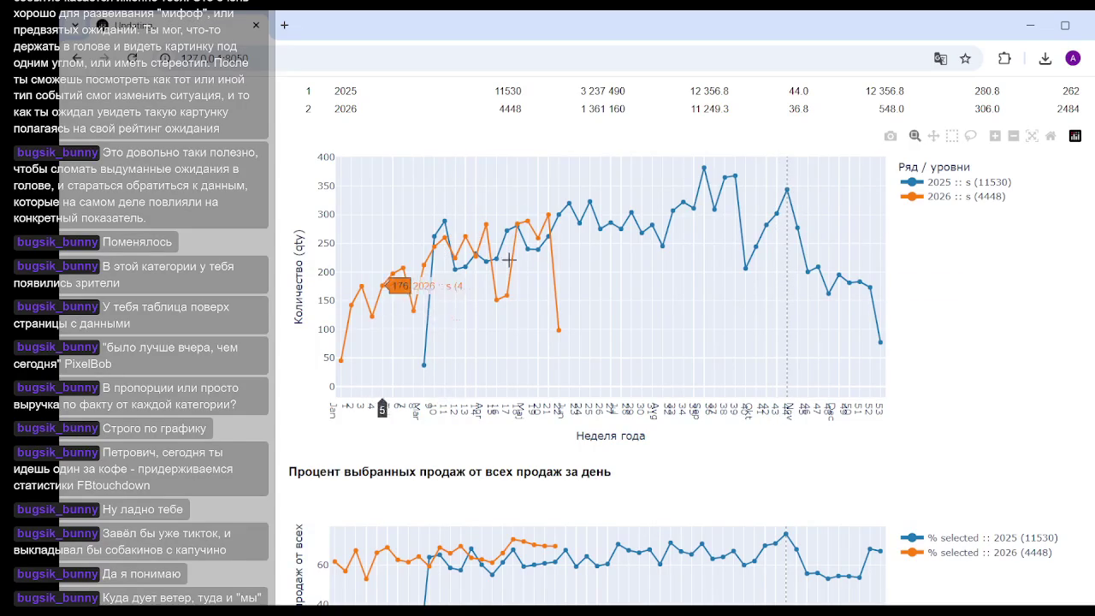
scroll(548, 295, "down", 4)
scroll(550, 298, "up", 4)
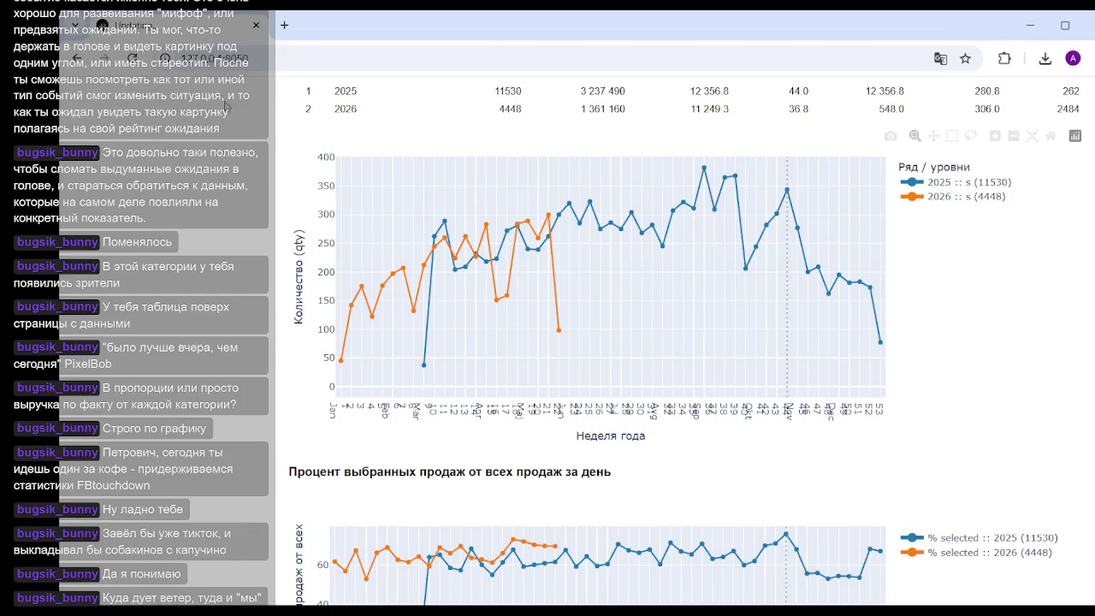
mouse_move(432, 248)
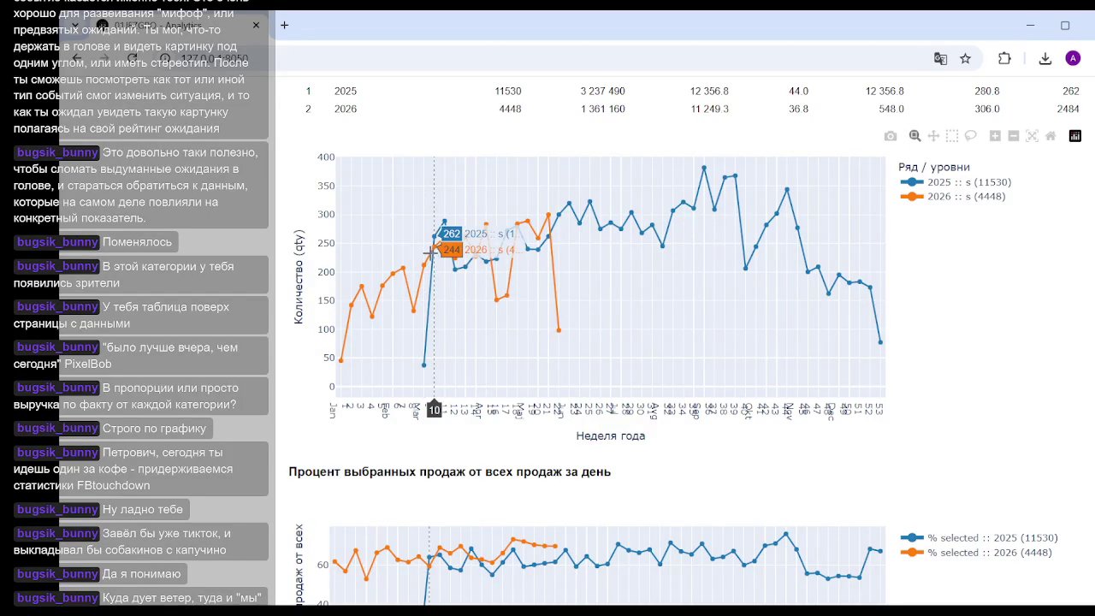
left_click_drag(427, 250, 552, 242)
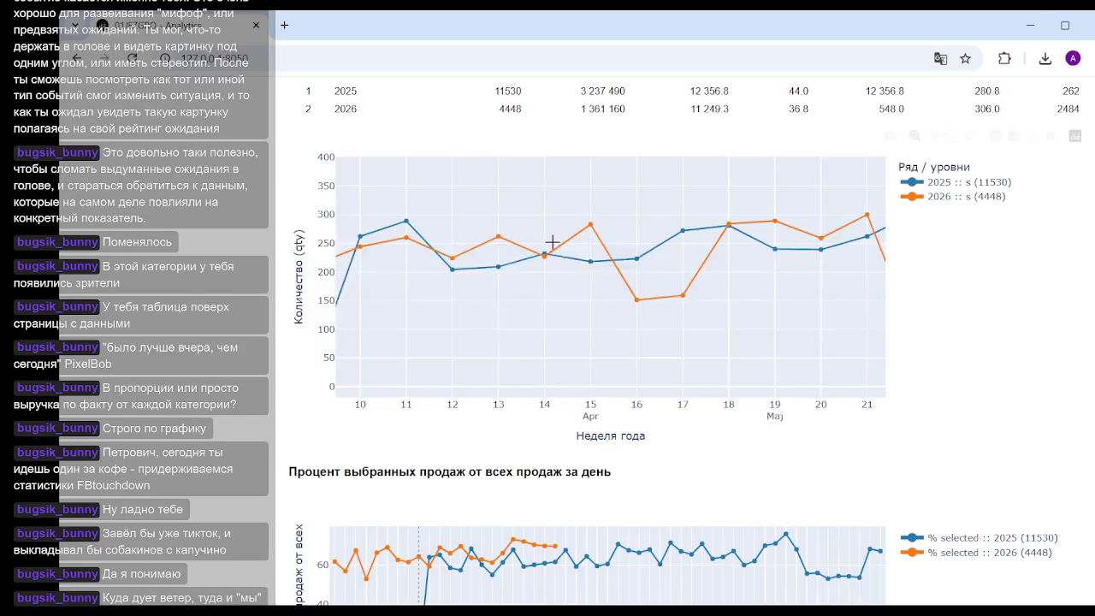
double_click(579, 293)
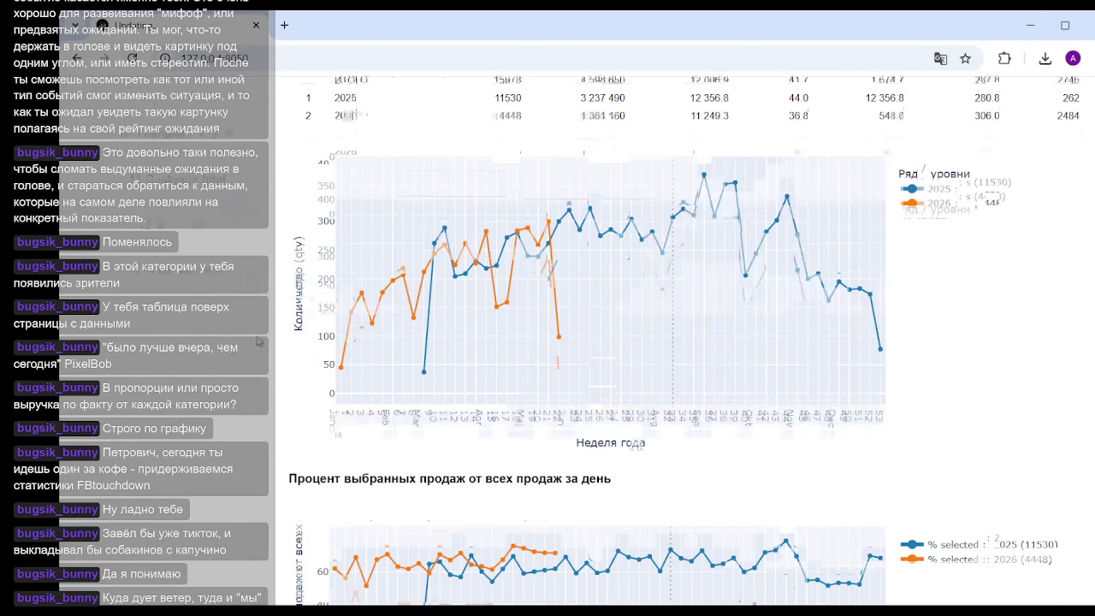
Step: Save the zoomed weeks 9–21 range as Интервал 1
scroll(540, 352, "up", 5)
scroll(540, 352, "down", 1)
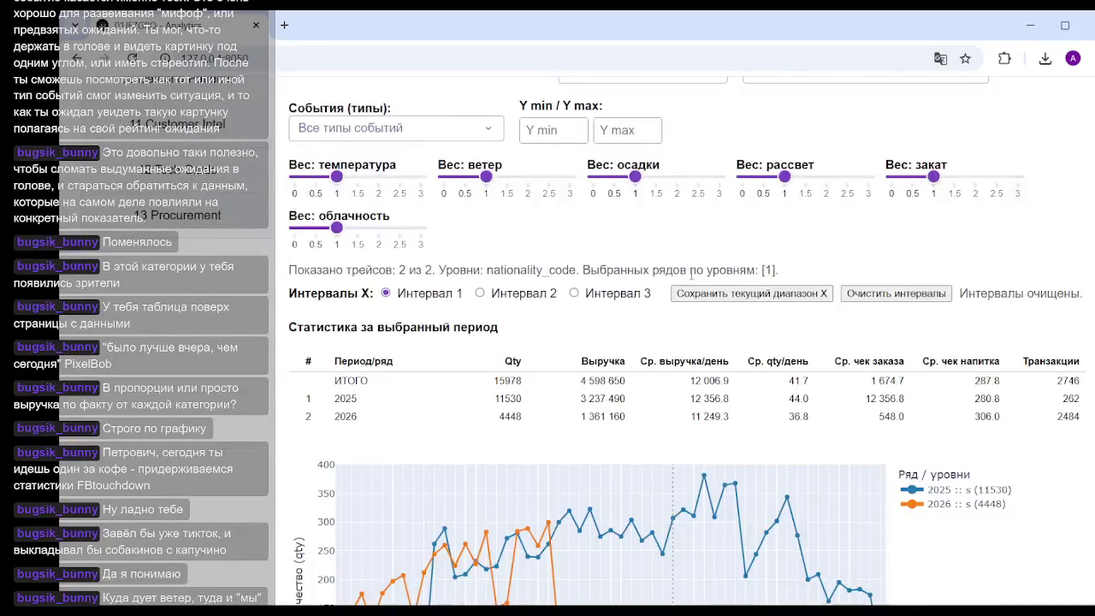
left_click(733, 295)
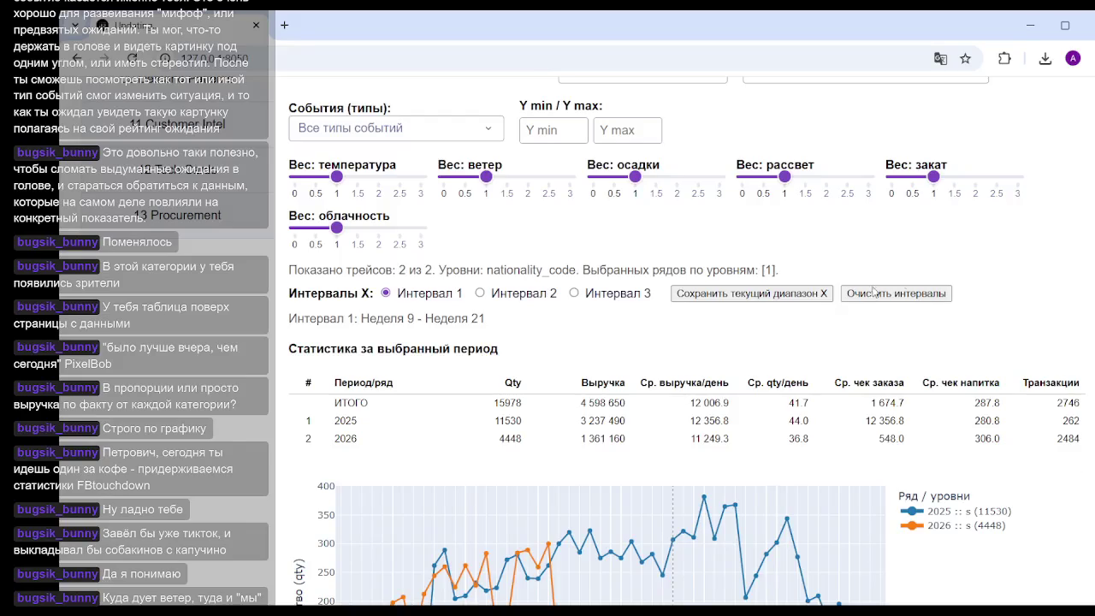
scroll(580, 281, "down", 2)
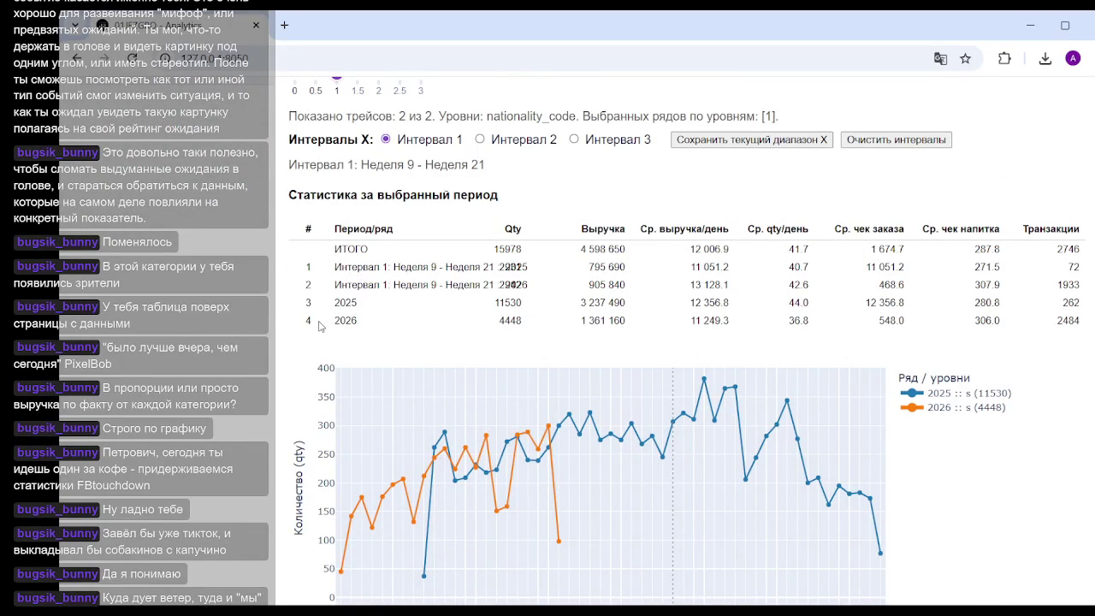
scroll(319, 326, "up", 4)
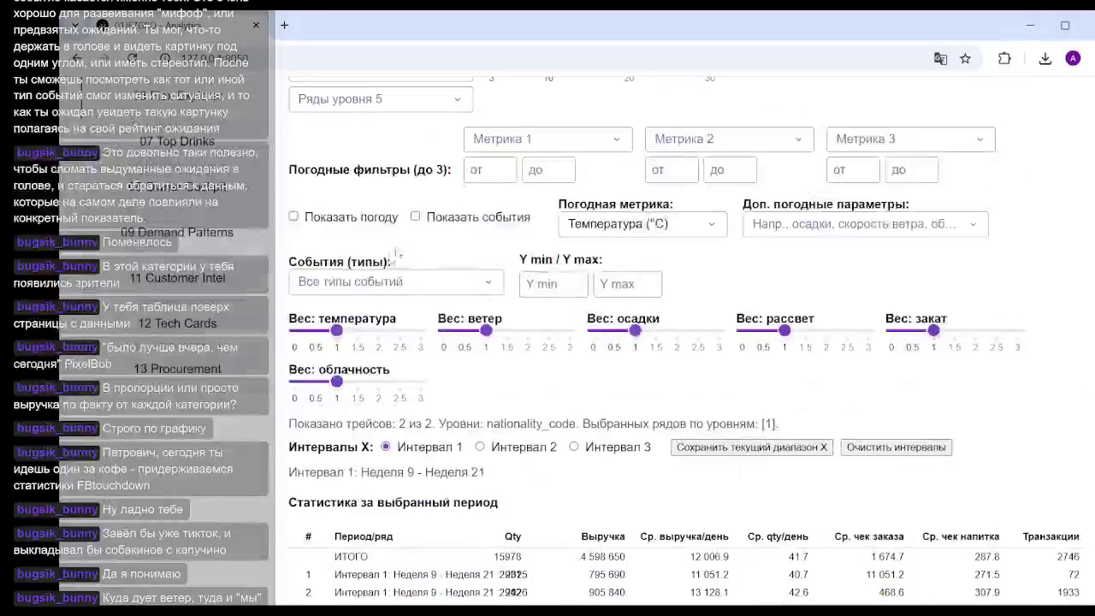
scroll(407, 258, "up", 2)
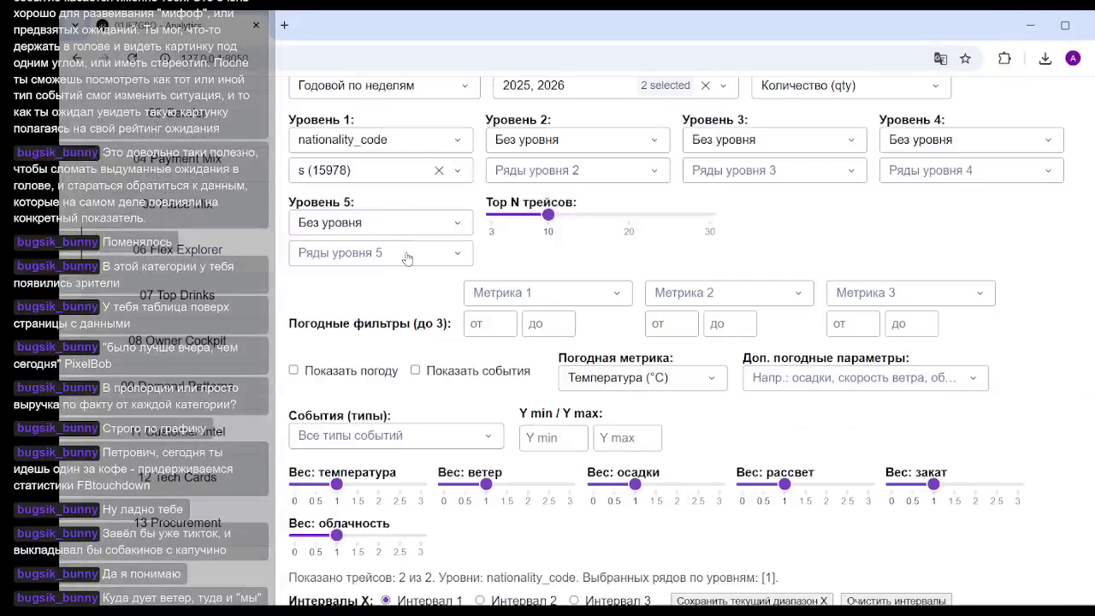
Step: Tick 'r (6926)' next to s in the Level 1 row values, charting four 2025/2026 lines
left_click(429, 141)
key("Escape")
left_click(459, 174)
left_click(302, 312)
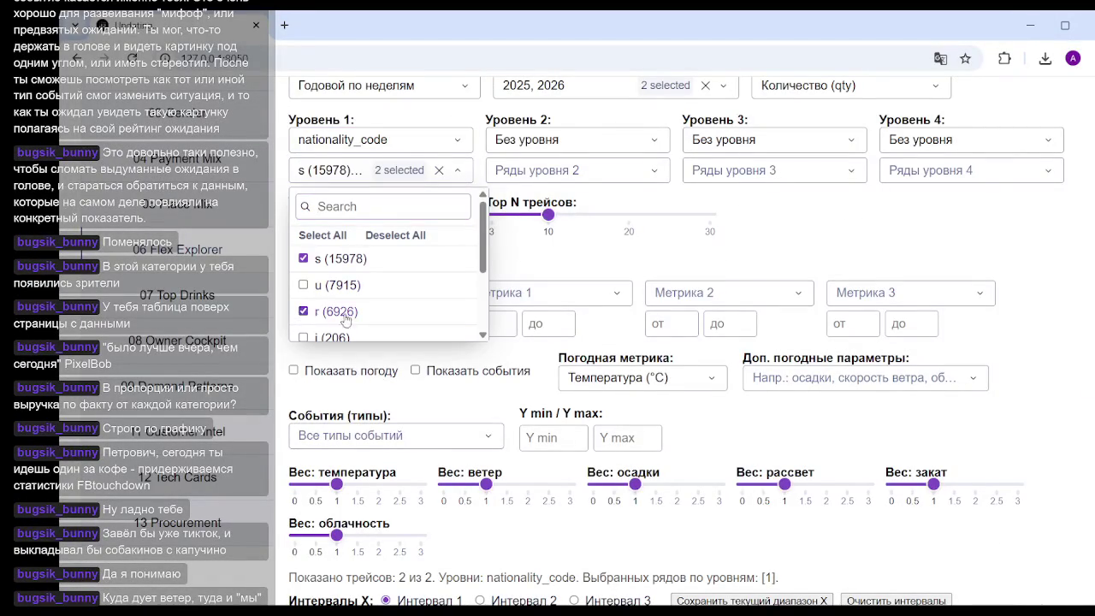
left_click(1051, 376)
scroll(1051, 376, "down", 5)
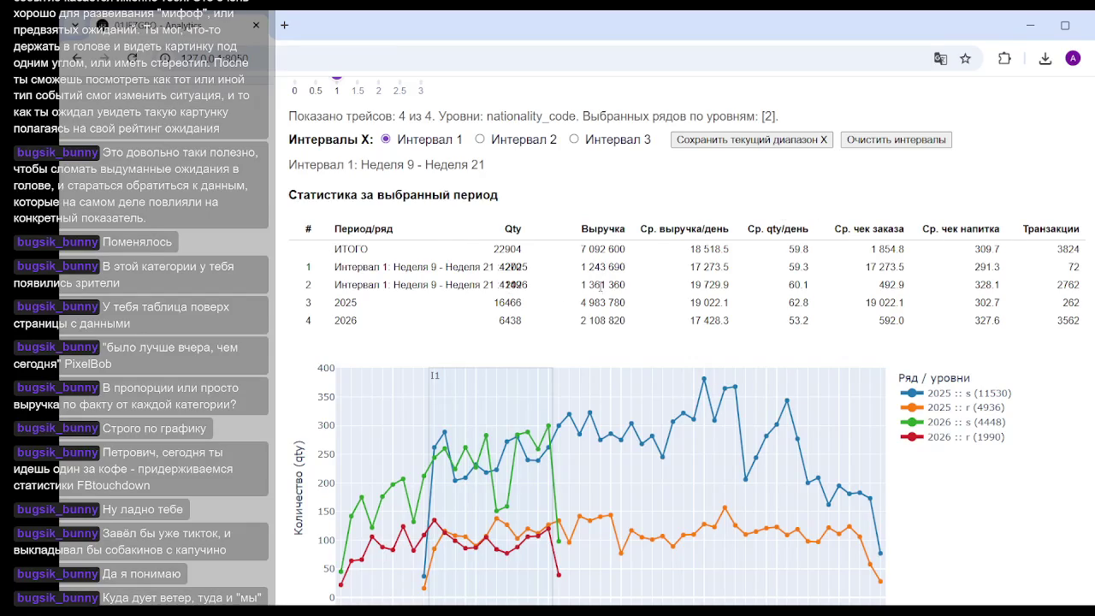
scroll(600, 285, "up", 5)
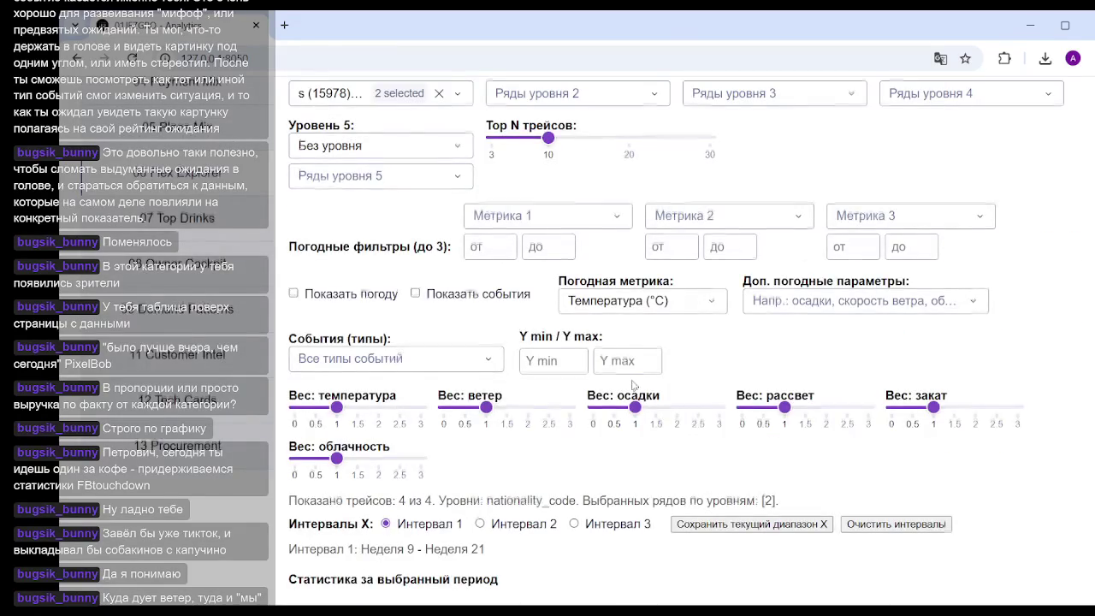
scroll(602, 314, "down", 4)
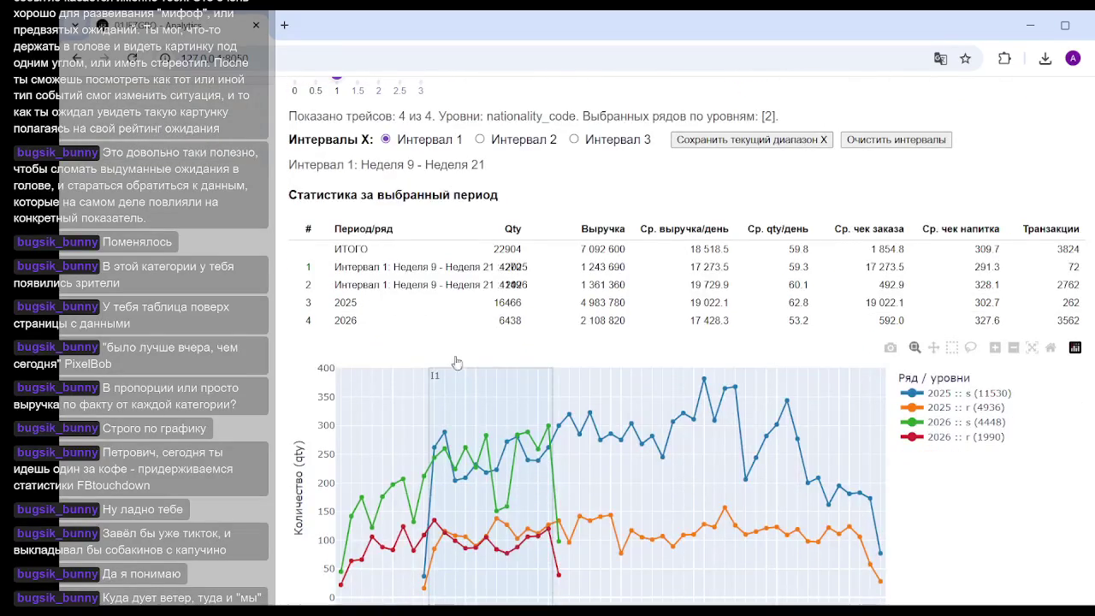
scroll(456, 363, "up", 3)
scroll(459, 291, "up", 2)
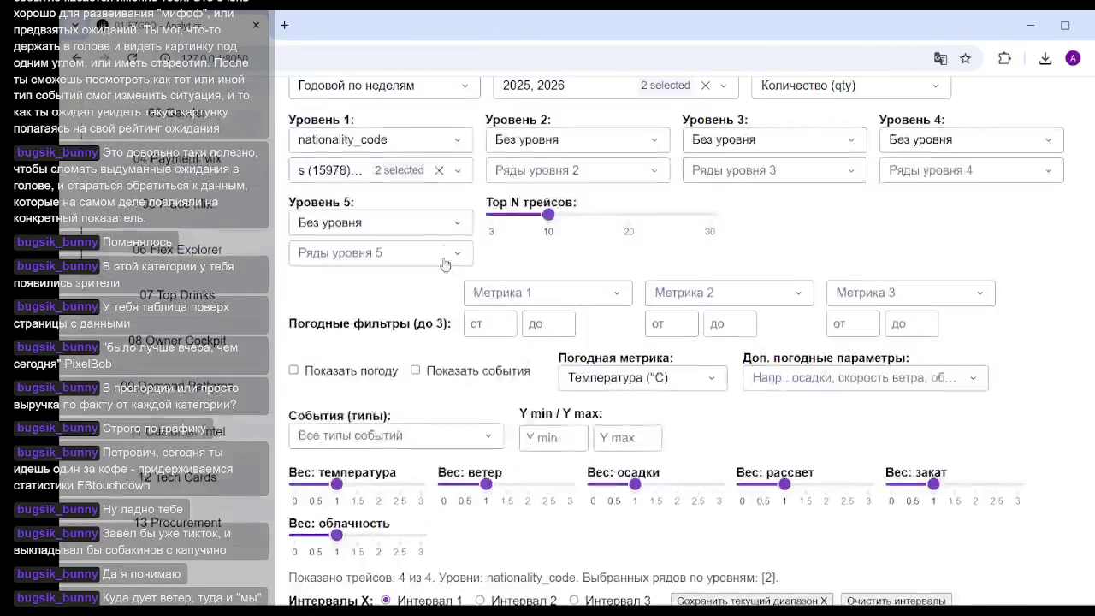
Step: Untick 's (15978)' in the Level 1 row values so only the r lines remain
left_click(463, 170)
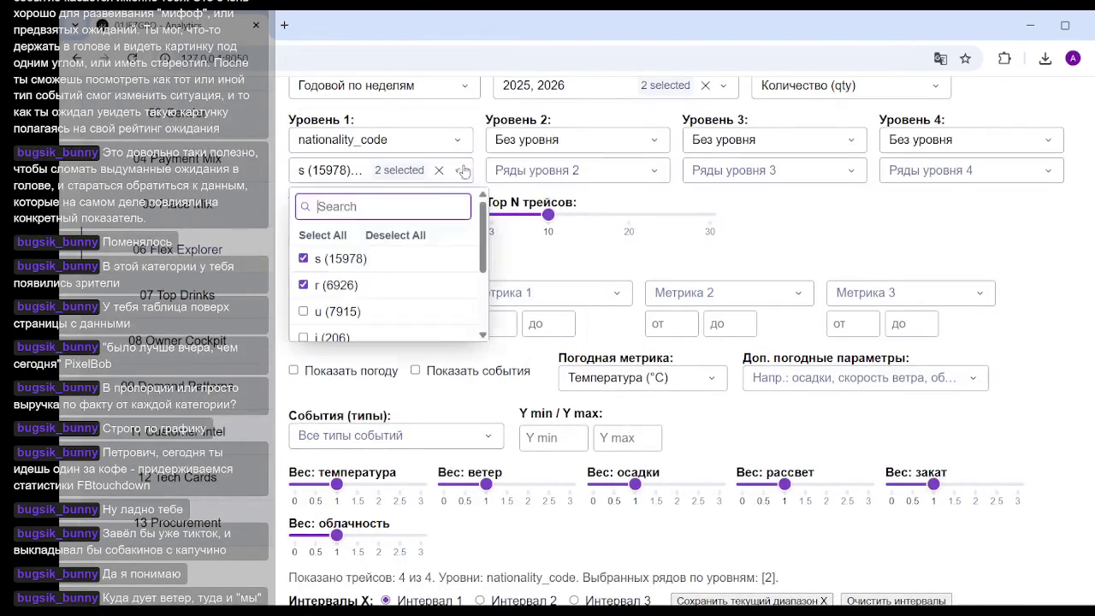
left_click(303, 258)
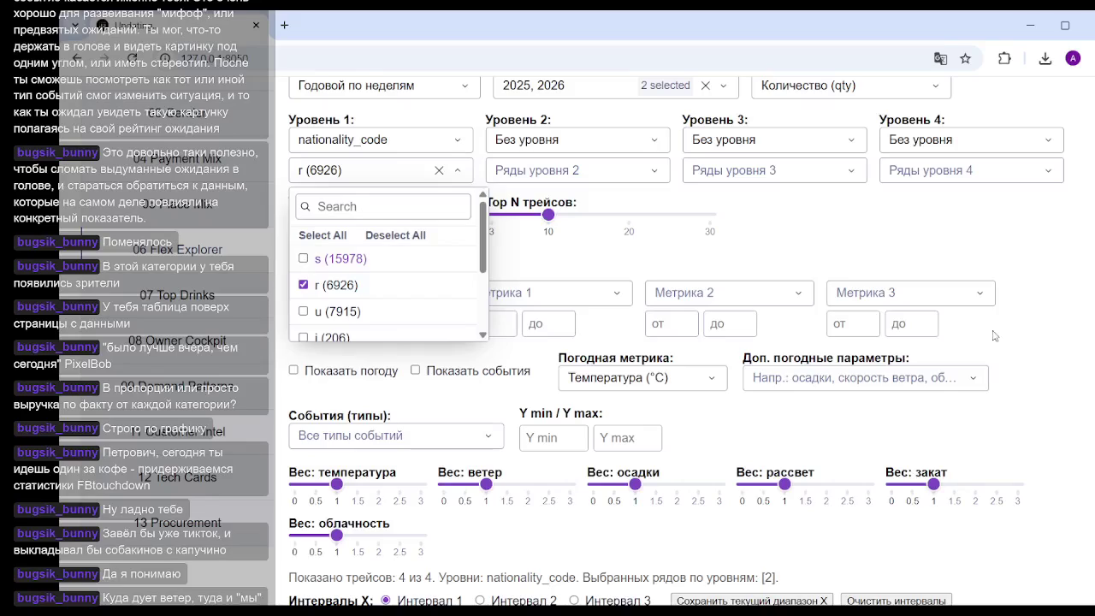
left_click(1063, 391)
scroll(1000, 350, "down", 5)
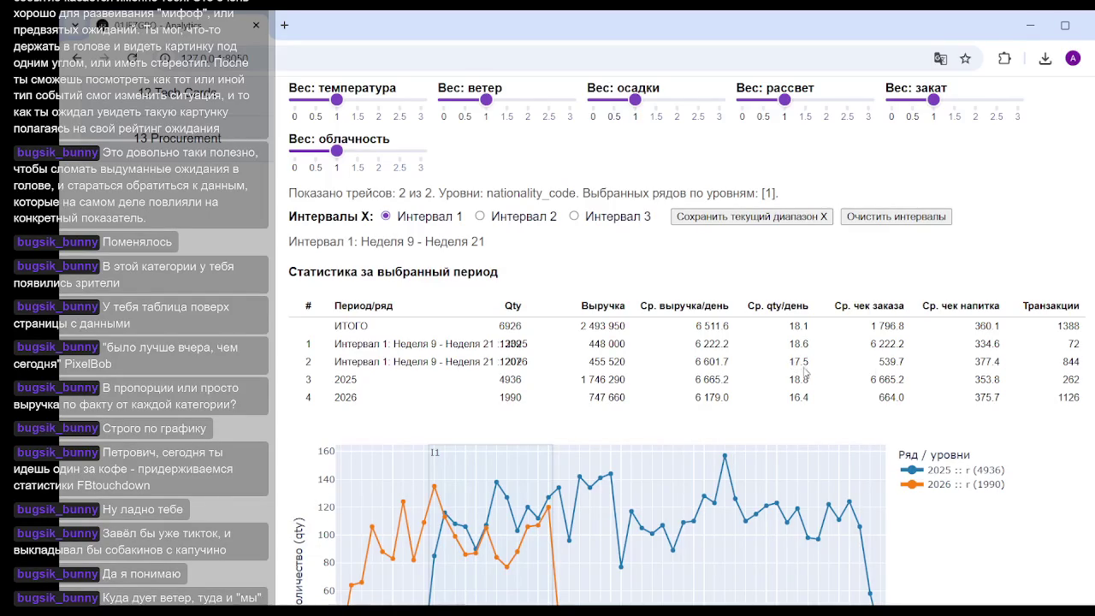
scroll(684, 342, "down", 2)
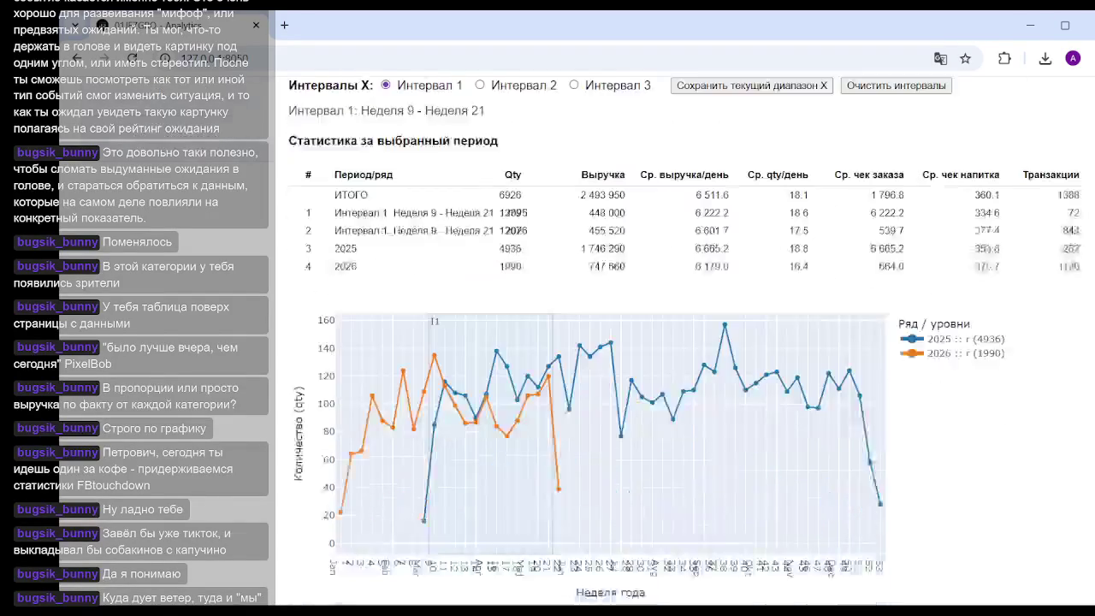
scroll(684, 342, "up", 4)
scroll(878, 205, "up", 6)
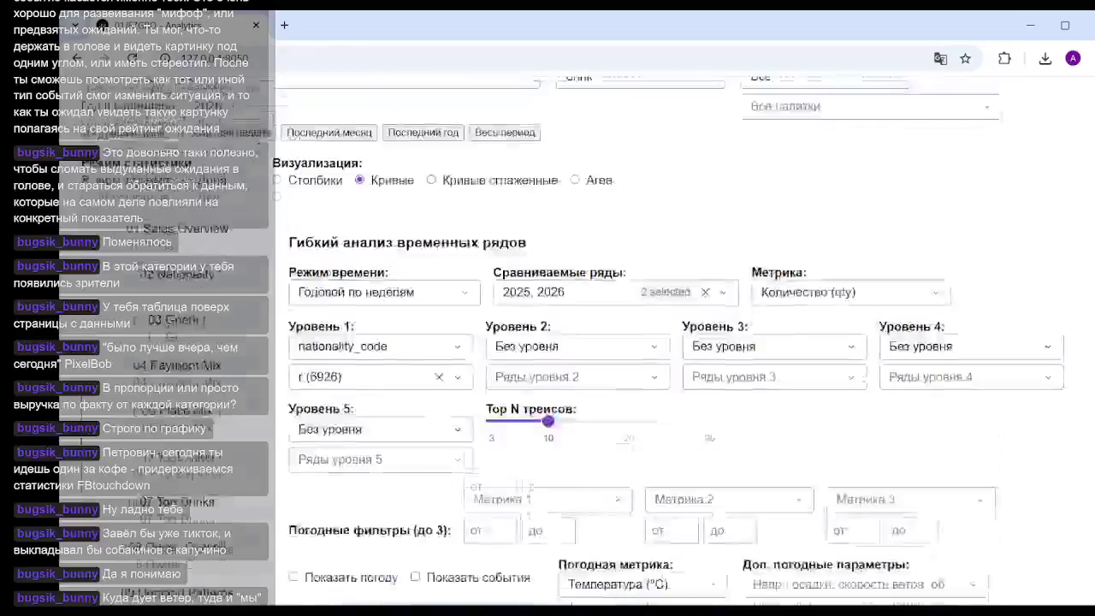
Step: Scroll down to the weekly sales-by-nationality charts and hide the 2025 Сербы line in the share chart
scroll(878, 205, "down", 1)
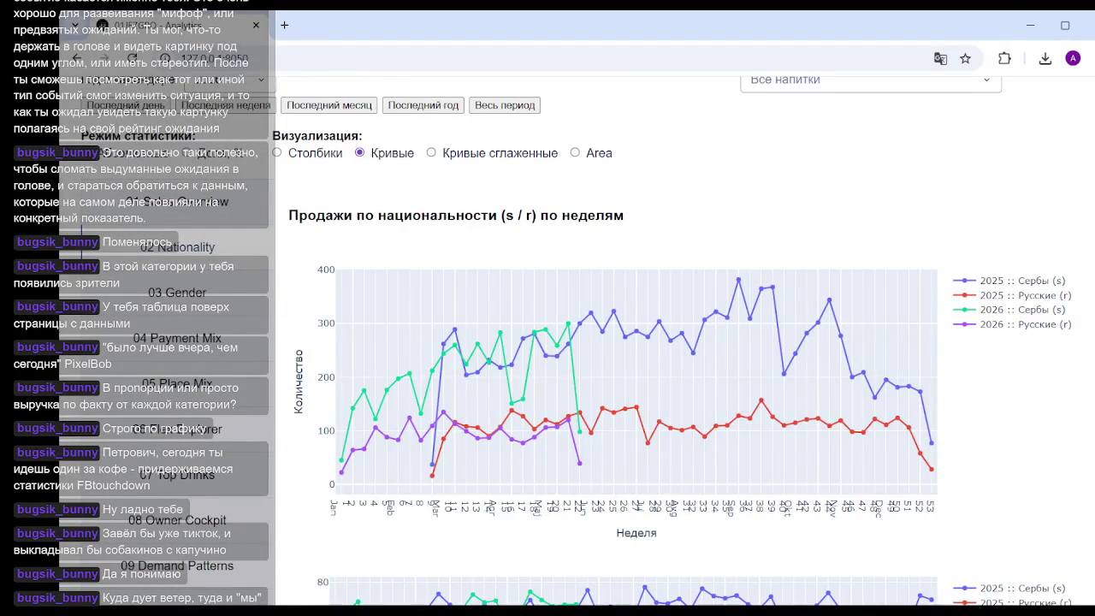
scroll(1075, 256, "down", 3)
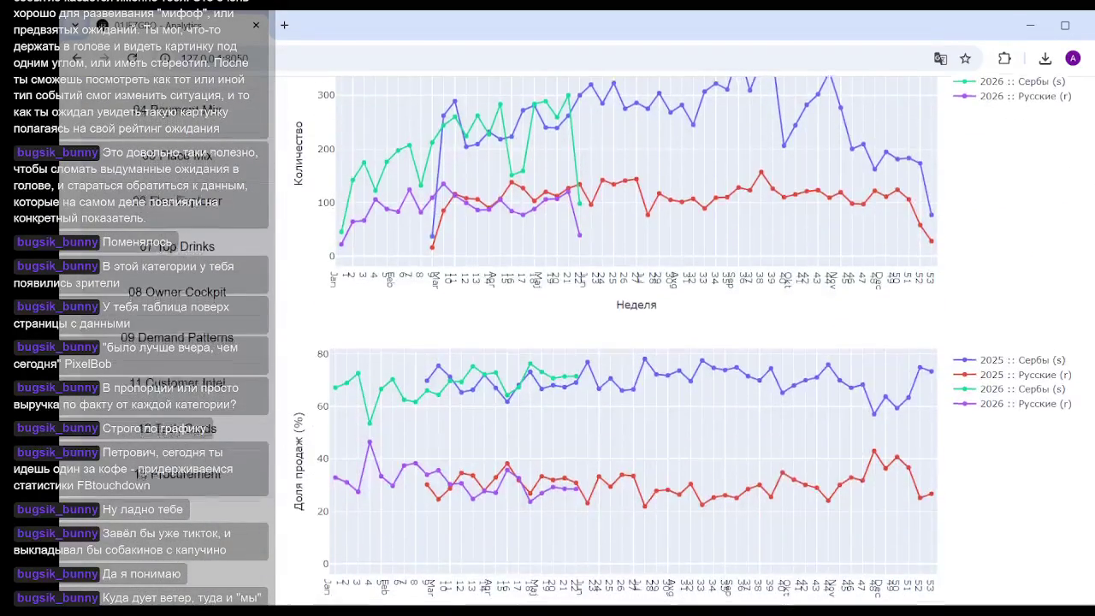
scroll(633, 342, "down", 1)
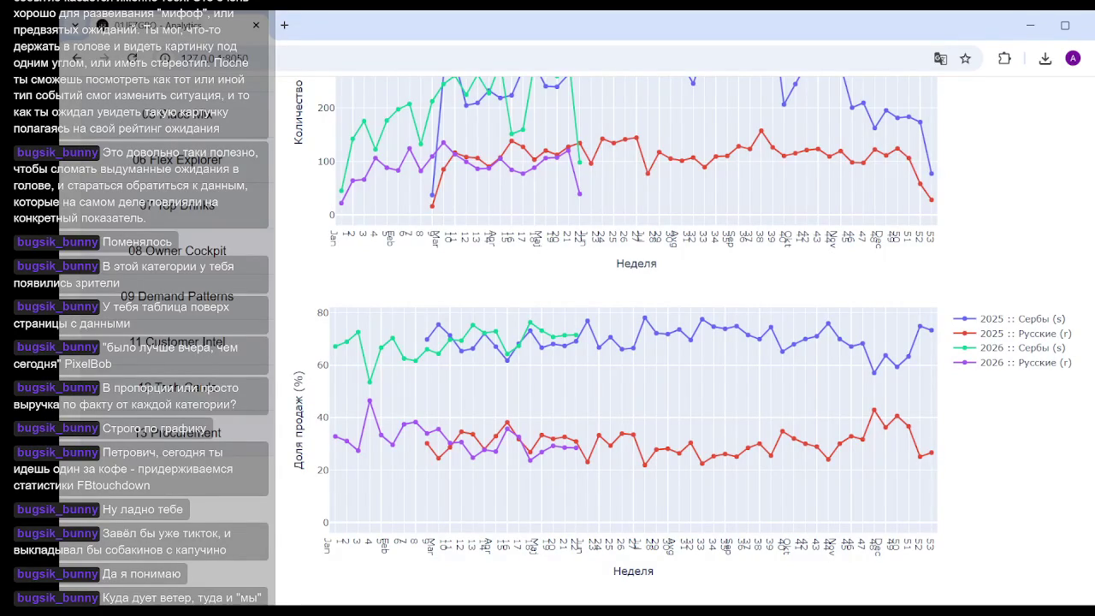
mouse_move(1035, 350)
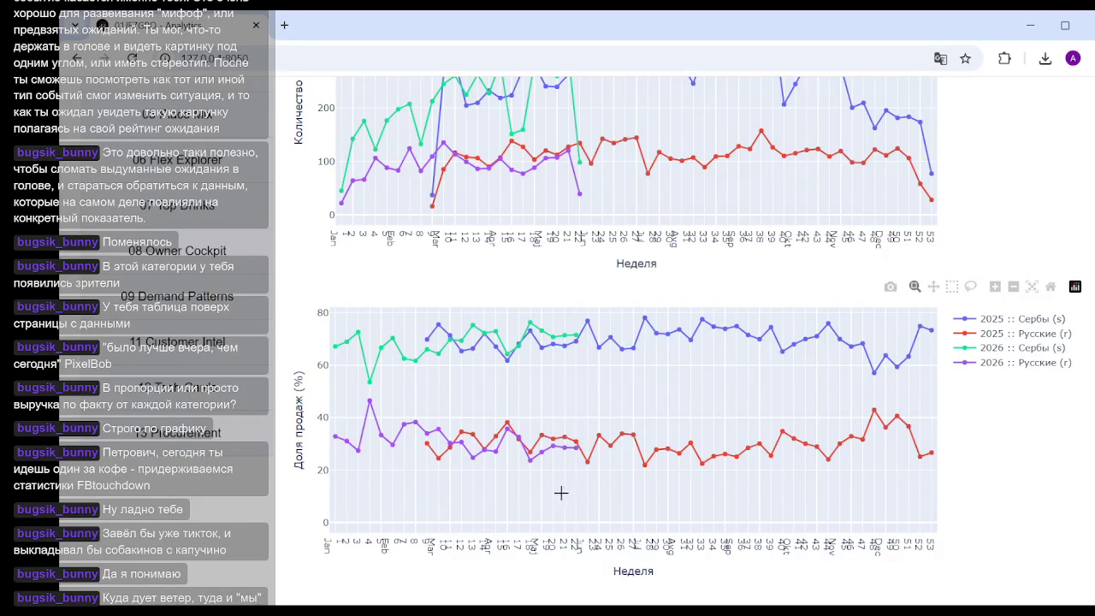
left_click(1037, 334)
Step: Hide 2025 Русские in the share chart, then 2025 Сербы and Русские in the quantity chart
left_click(1039, 319)
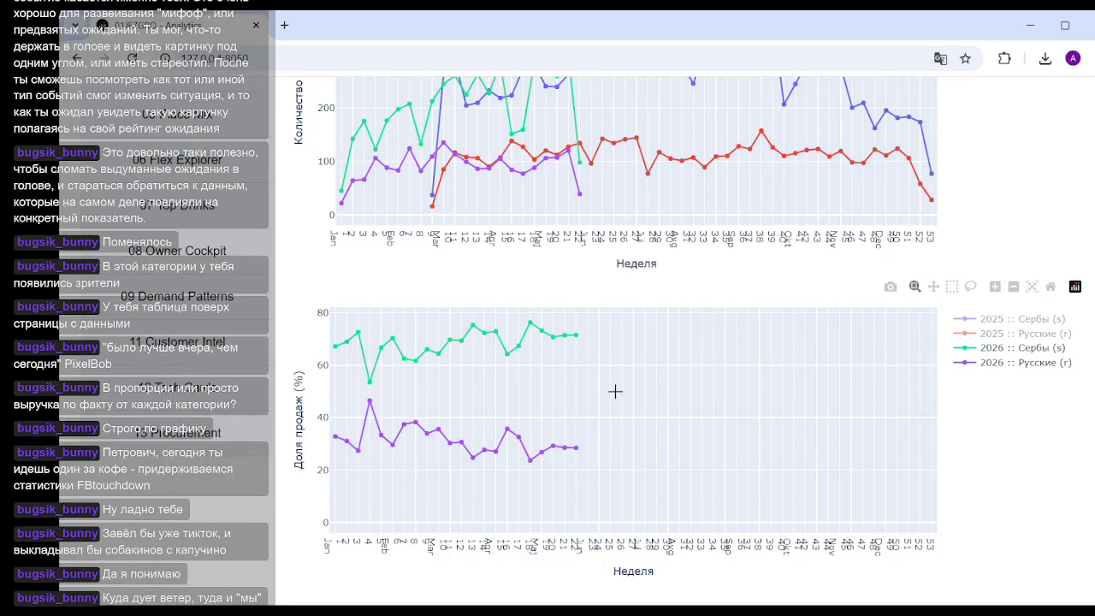
mouse_move(416, 360)
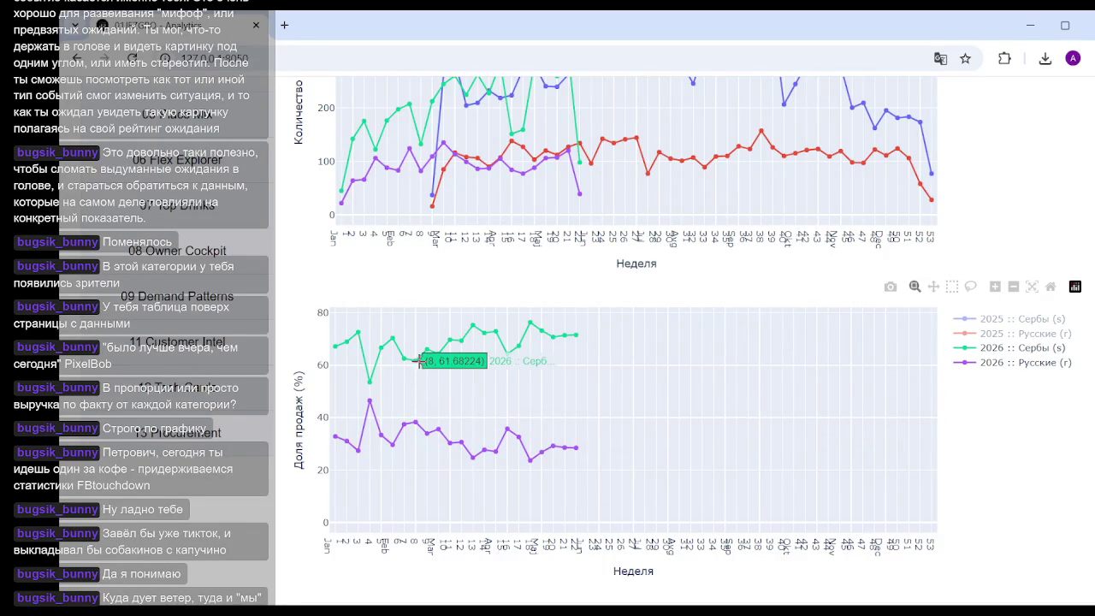
scroll(411, 361, "up", 2)
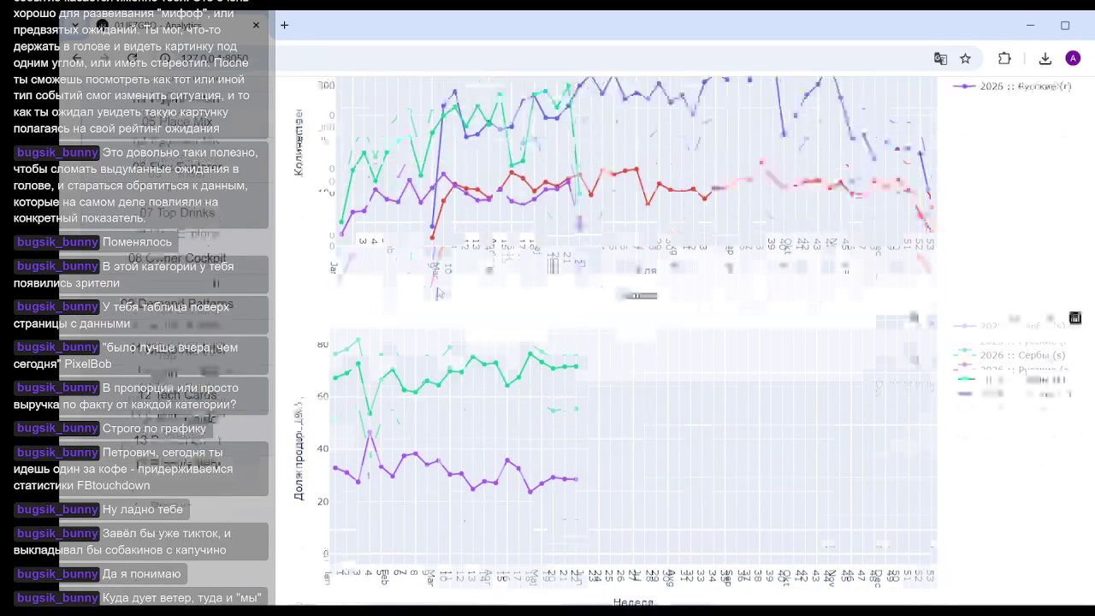
left_click(1035, 181)
left_click(1035, 165)
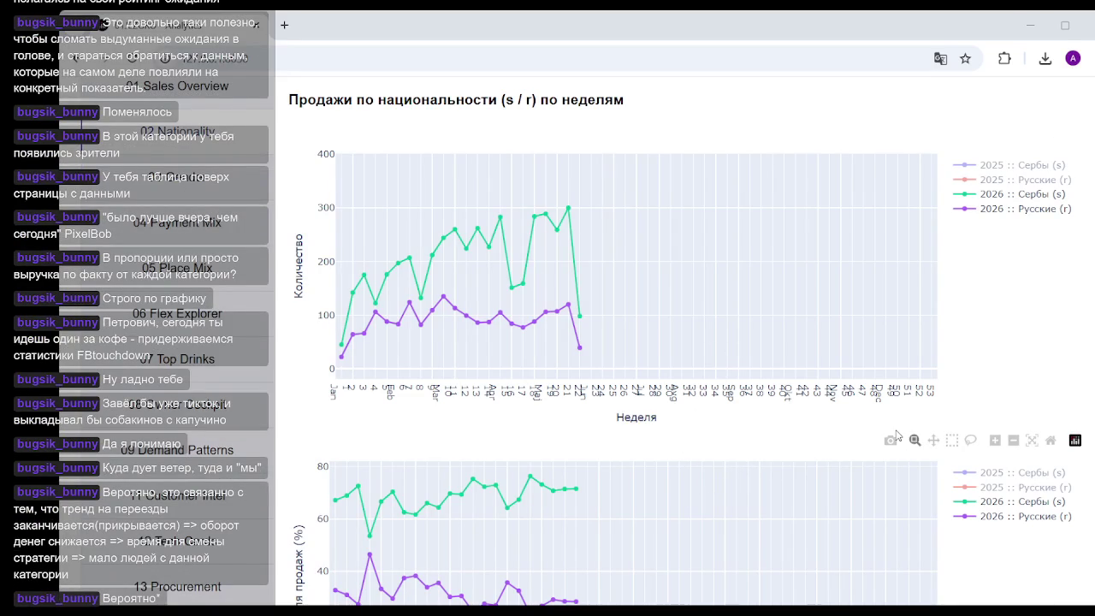
left_click(798, 35)
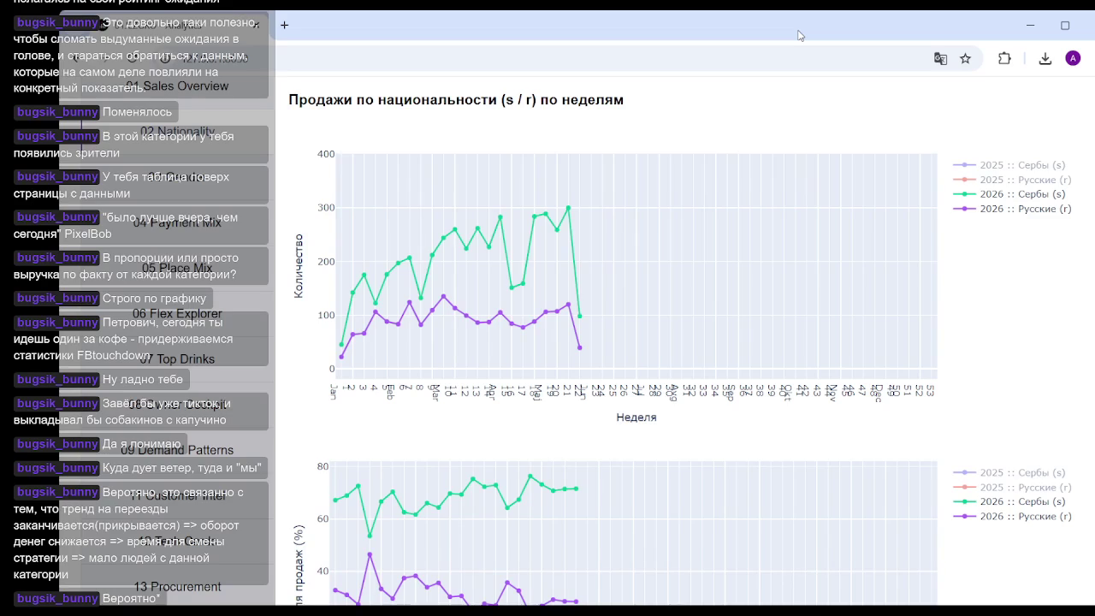
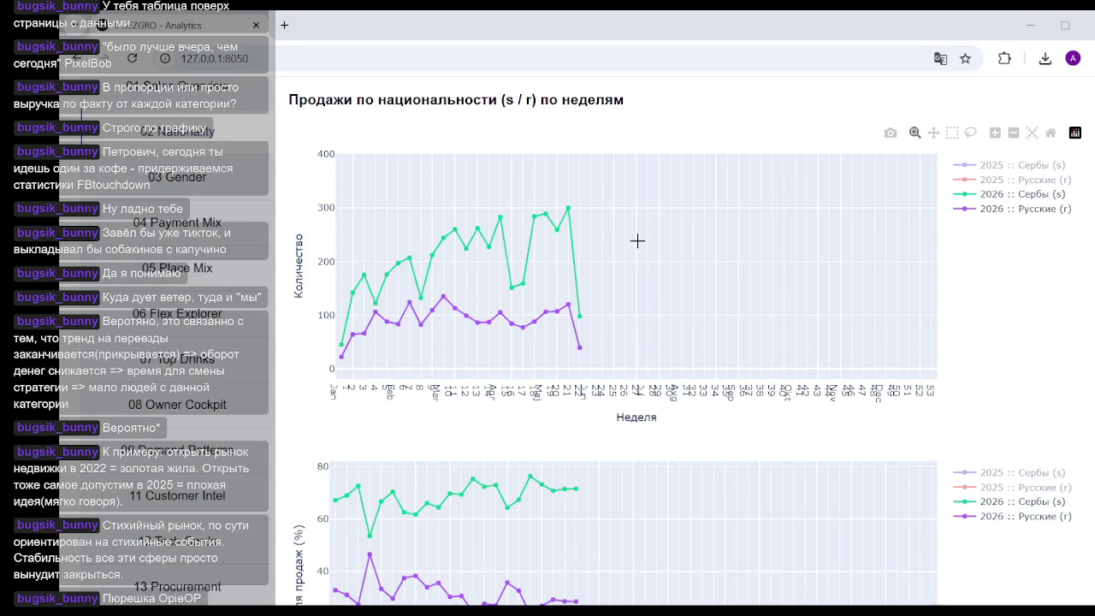
Step: Leave the nationality charts for 12 Tech Cards, showing amerikano's 220.00 RSD price and 188.38 RSD margin
scroll(800, 323, "down", 1)
scroll(801, 322, "down", 2)
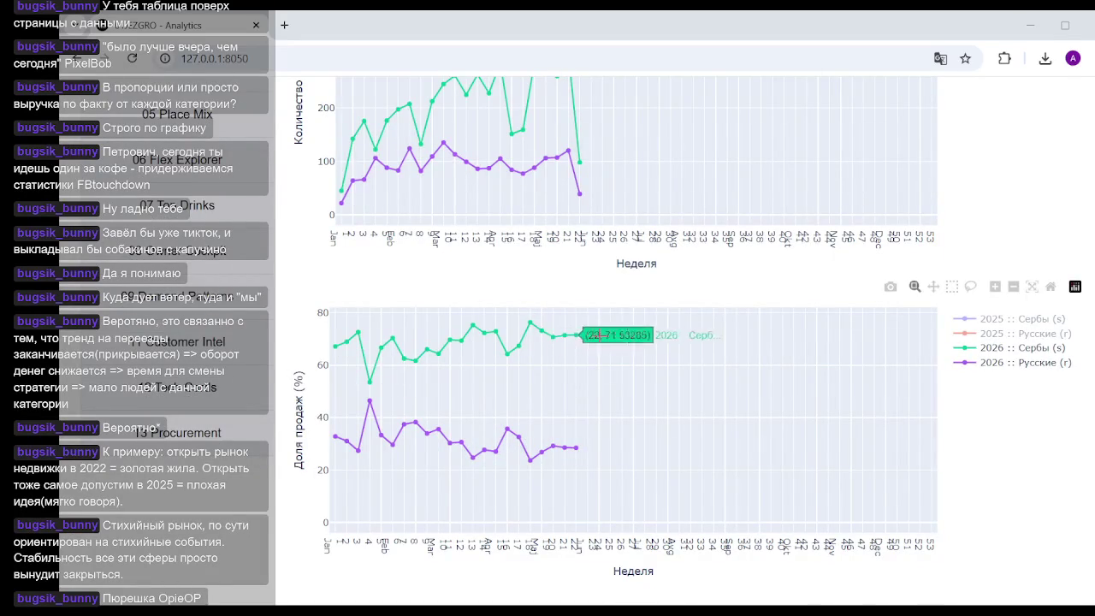
scroll(633, 335, "up", 3)
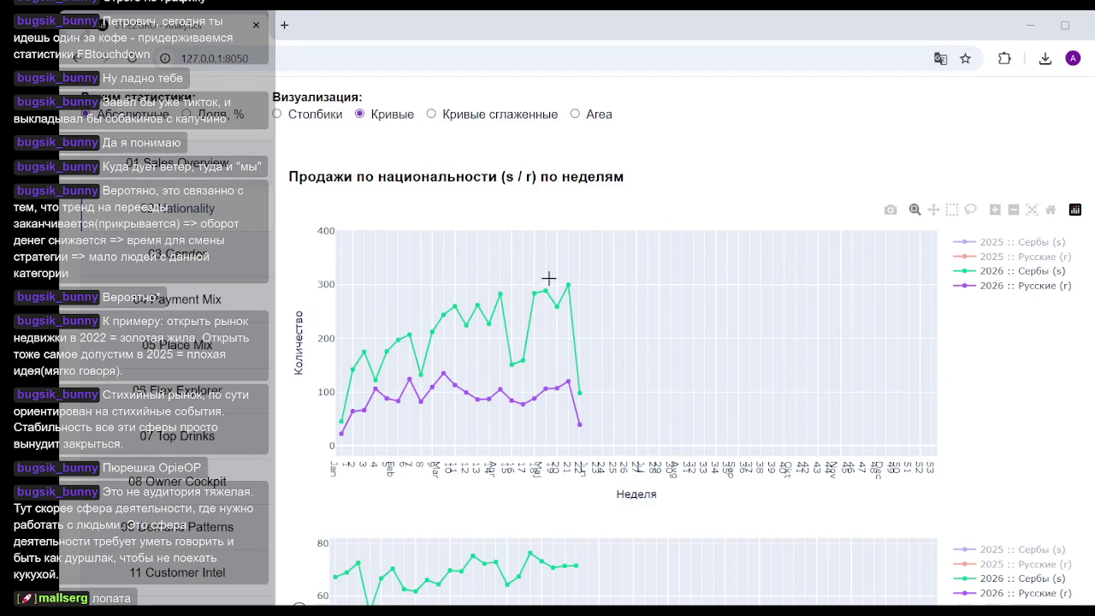
left_click(671, 26)
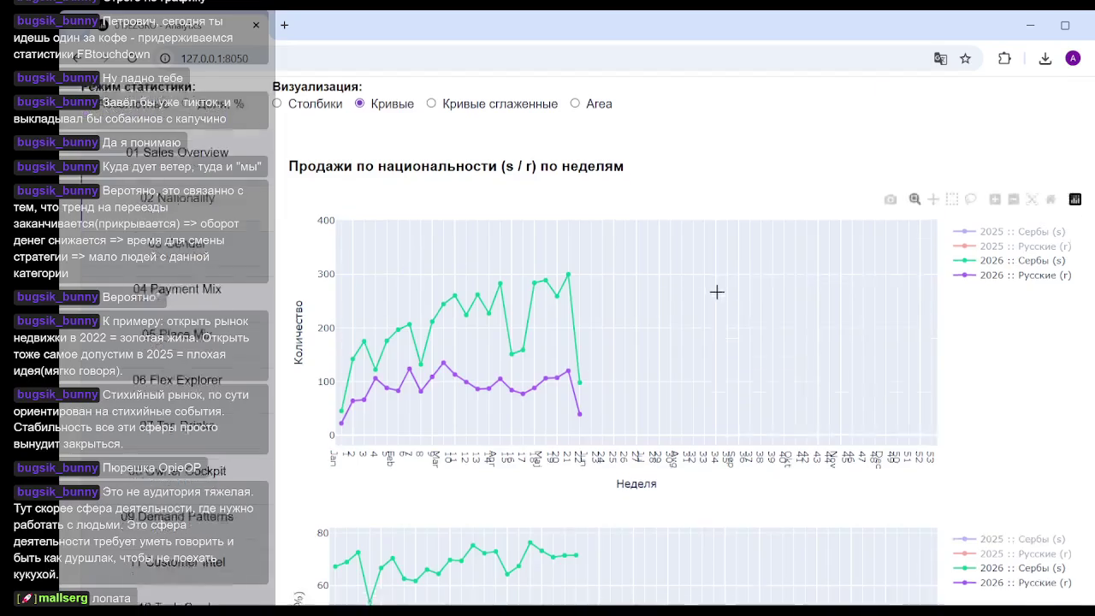
scroll(719, 284, "down", 3)
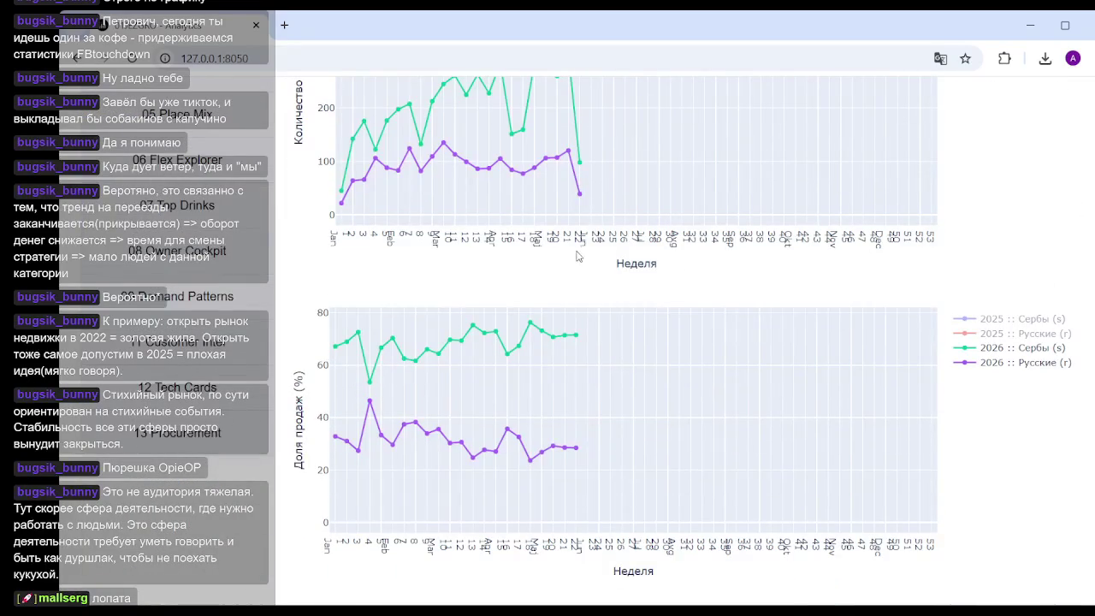
scroll(580, 370, "up", 5)
scroll(581, 374, "down", 3)
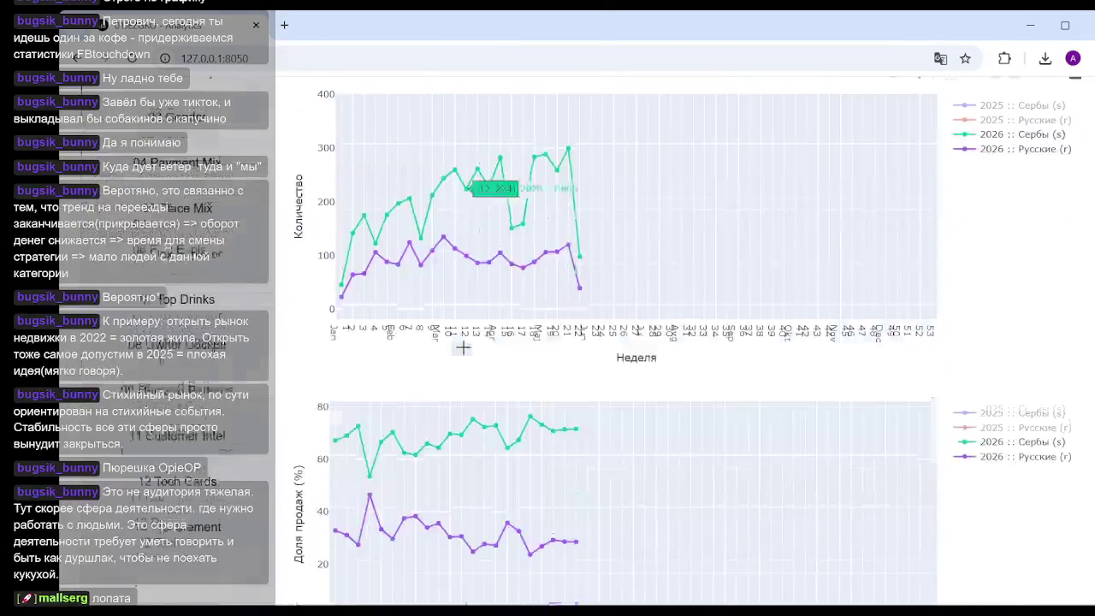
left_click(188, 477)
scroll(622, 319, "up", 3)
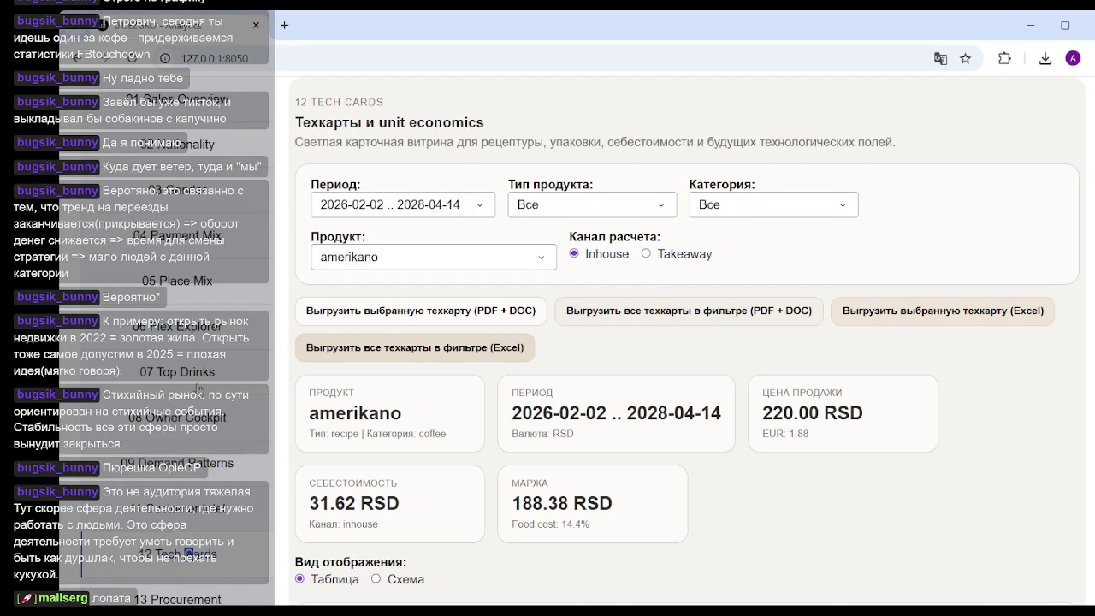
scroll(171, 406, "down", 5)
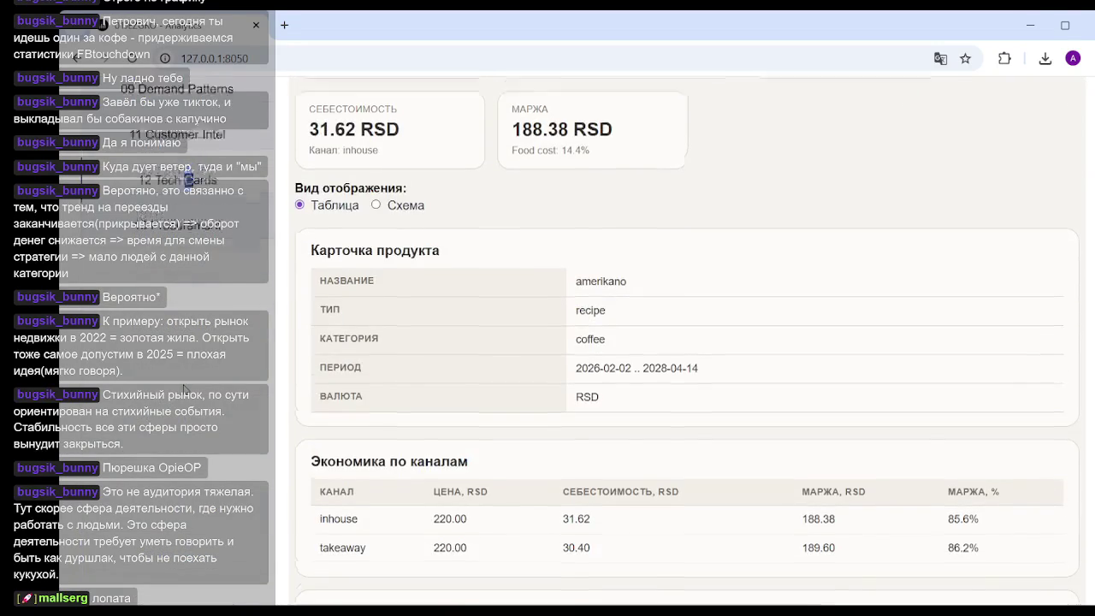
scroll(182, 389, "up", 3)
scroll(187, 381, "up", 4)
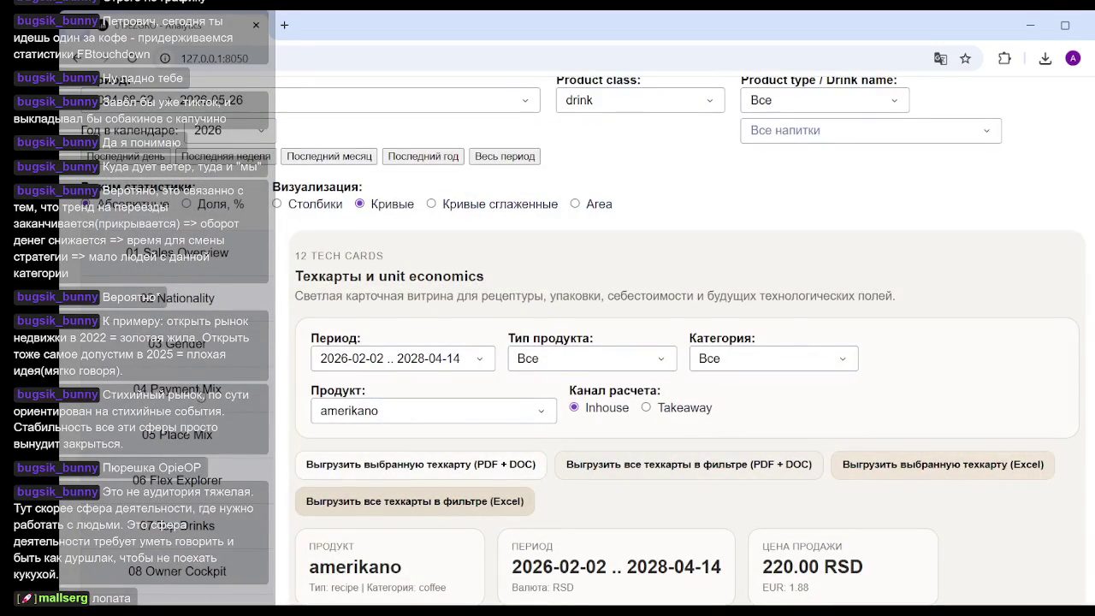
Step: Review the 04 Payment Mix 'количество чеков' and 'доля в %' charts for 2025 and 2026
left_click(197, 388)
mouse_move(626, 340)
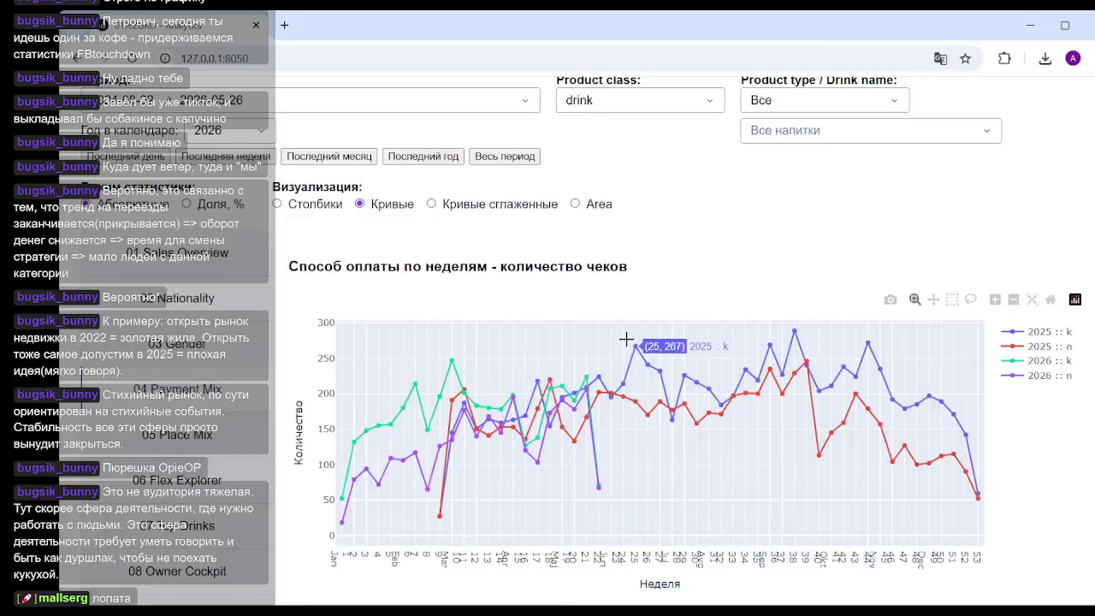
scroll(619, 330, "down", 4)
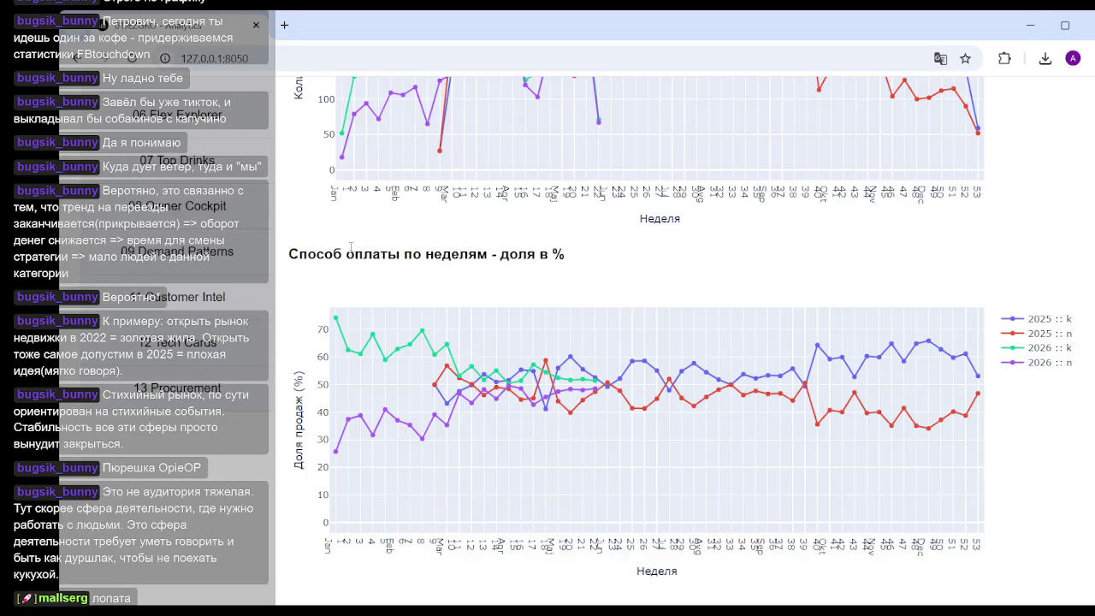
scroll(191, 328, "up", 3)
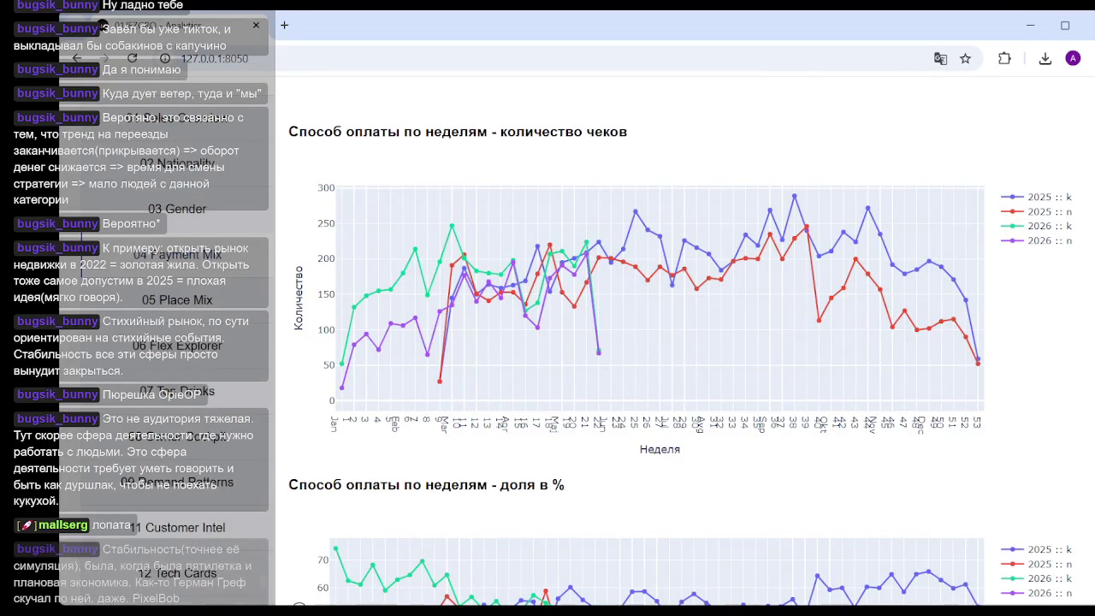
mouse_move(568, 257)
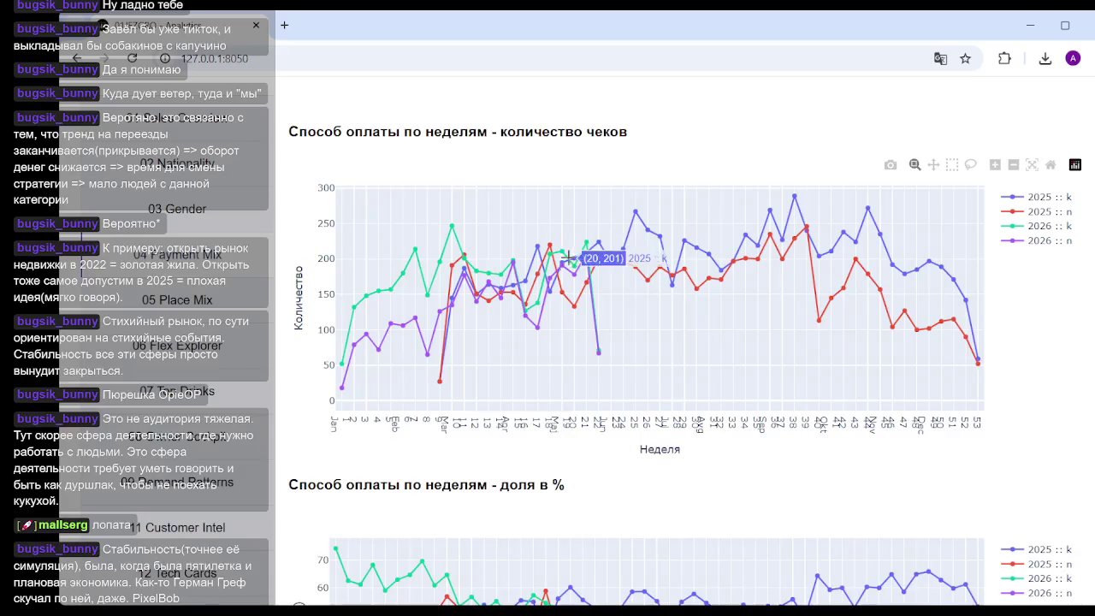
scroll(525, 342, "down", 3)
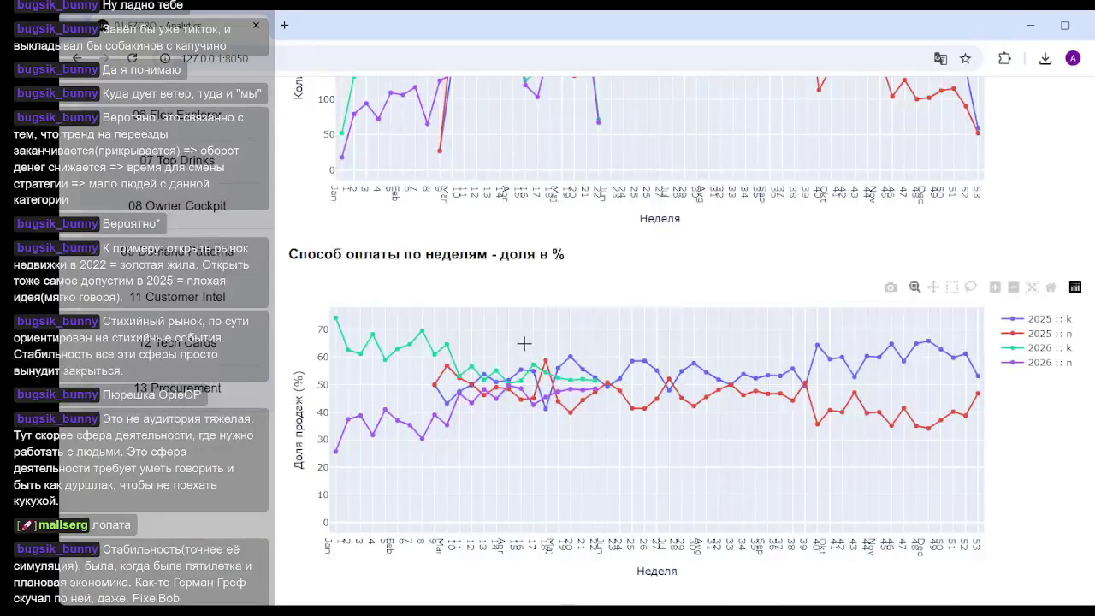
scroll(275, 373, "up", 1)
scroll(275, 374, "up", 5)
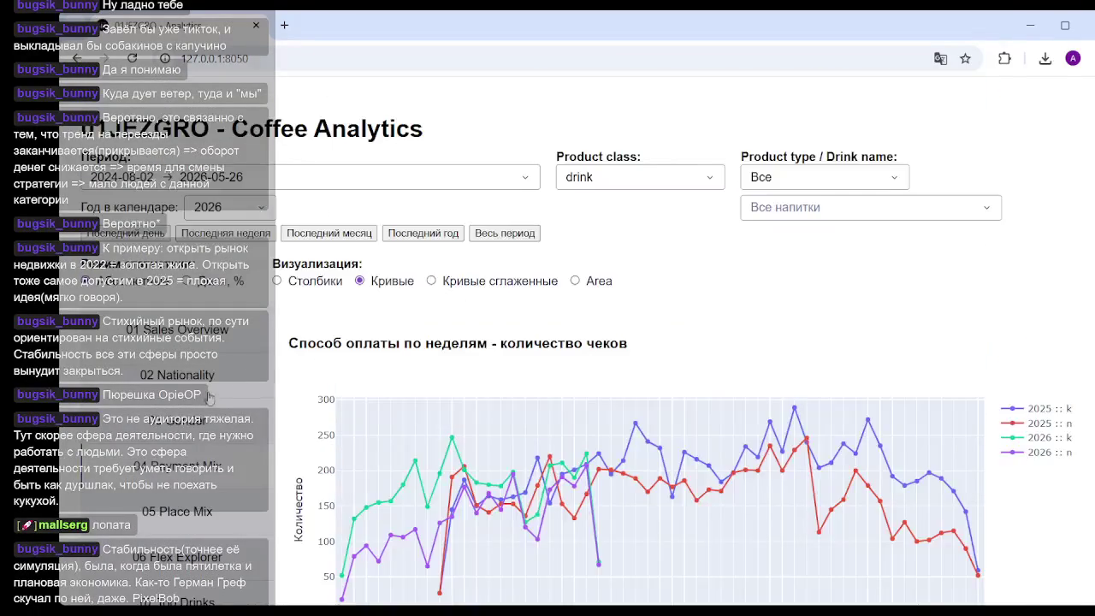
Step: On the 06 Flex Explorer page, set the time mode to Сквозной по неделям
scroll(201, 483, "down", 1)
left_click(201, 488)
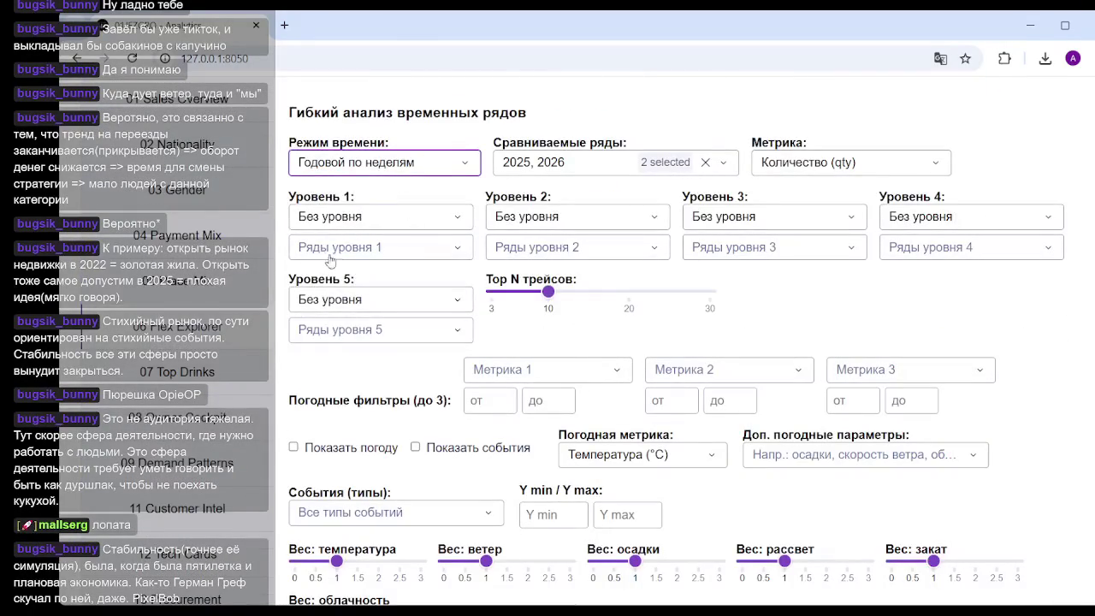
left_click(431, 167)
left_click(372, 256)
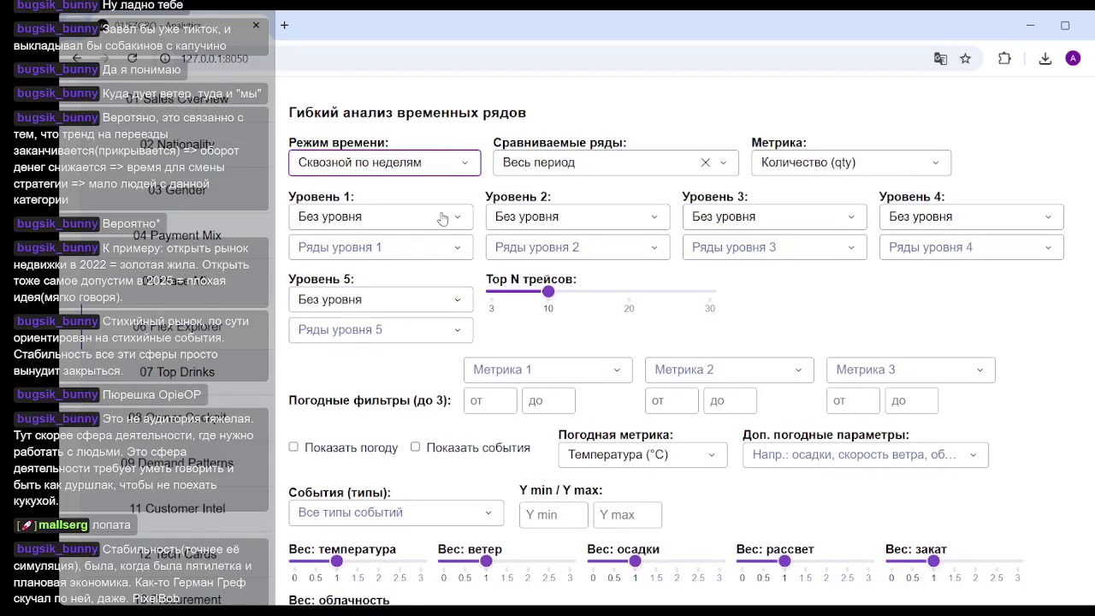
Step: Group Уровень 1 by drink_name and keep only the late series (1978)
left_click(389, 225)
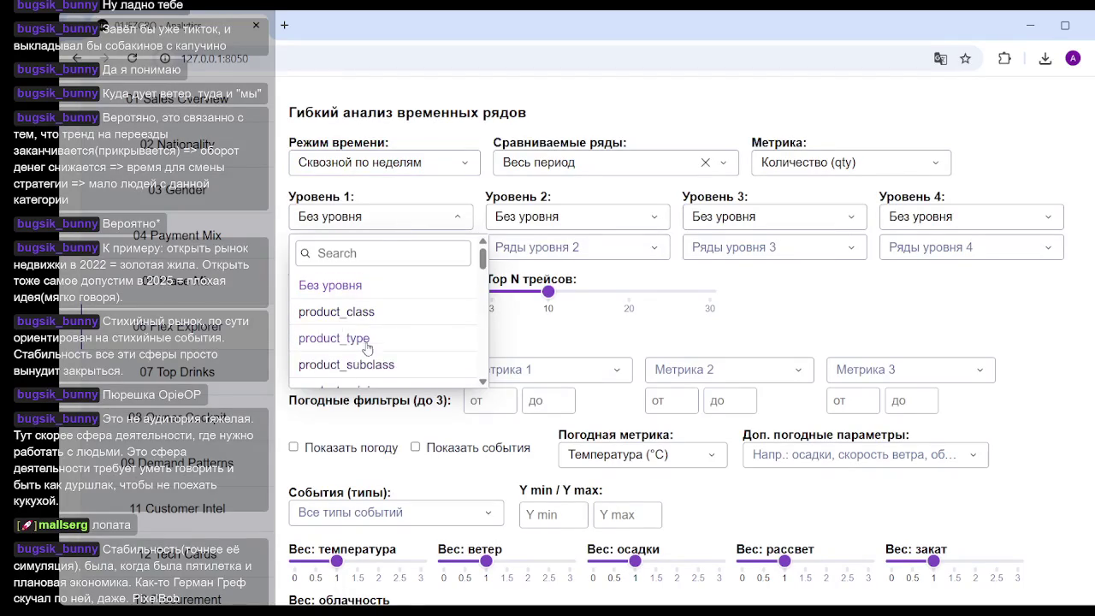
scroll(342, 347, "down", 3)
scroll(342, 372, "up", 5)
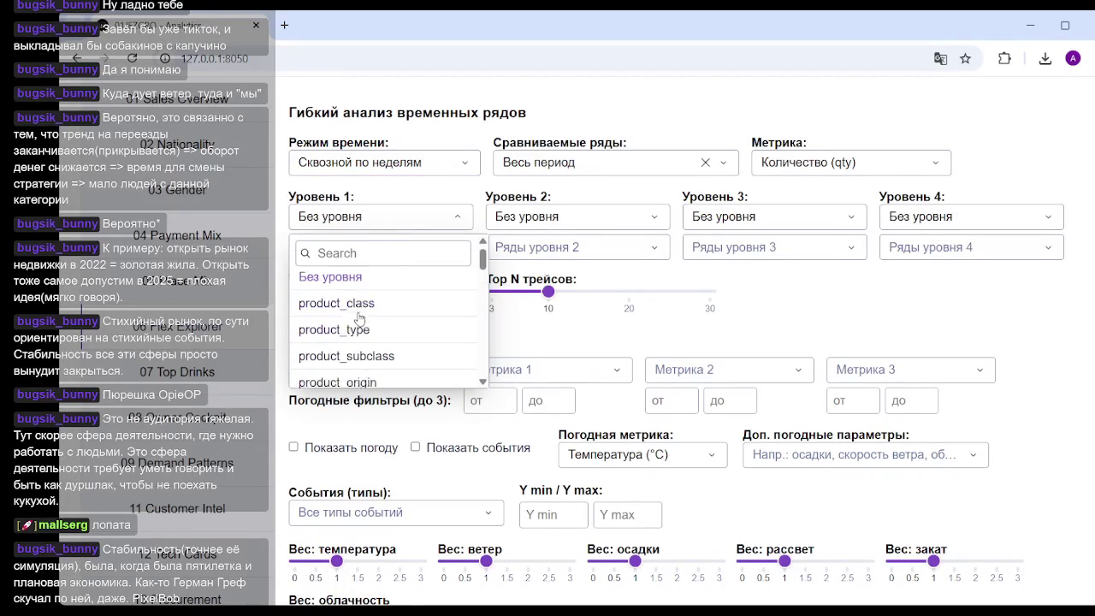
scroll(349, 345, "down", 3)
left_click(353, 341)
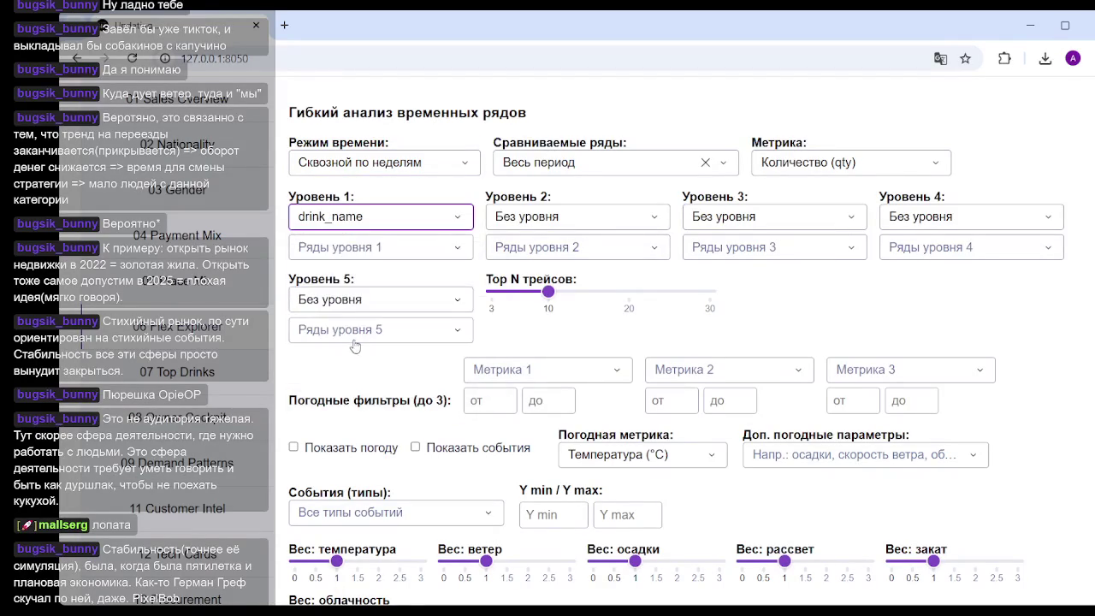
left_click(379, 256)
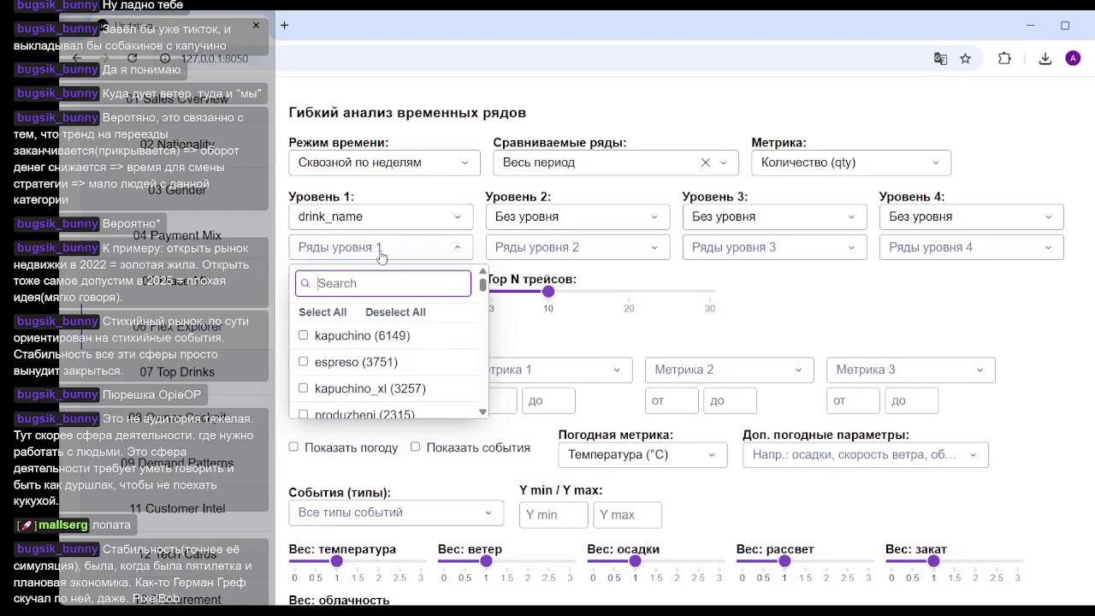
type("la")
left_click(316, 344)
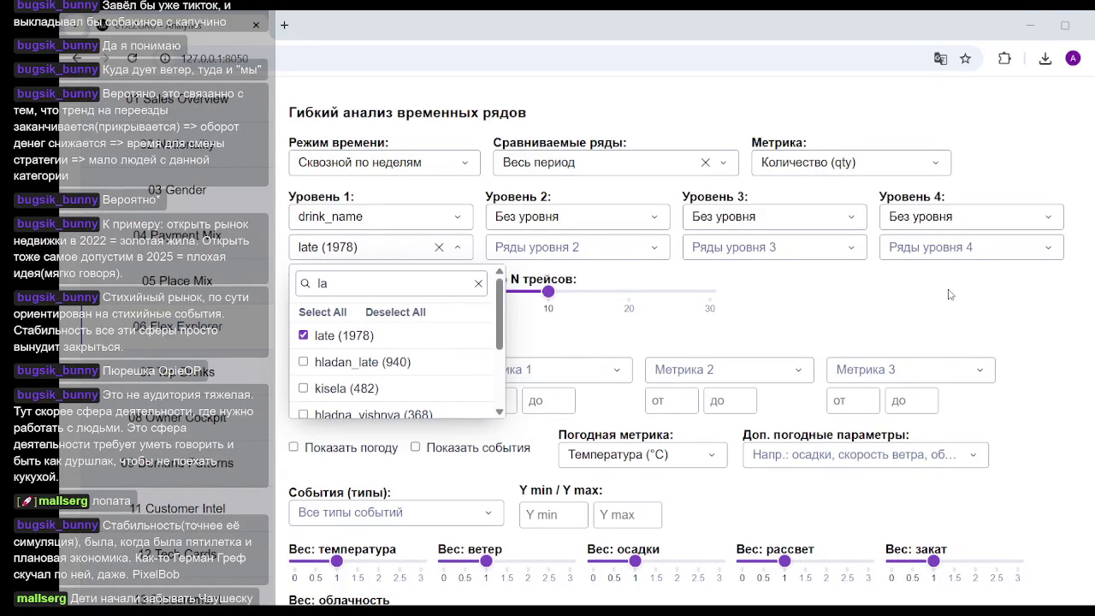
left_click(819, 306)
Step: Scroll to the late series' period statistics (3.8 qty/day, 811.3 average check) and weekly qty chart
scroll(943, 286, "down", 3)
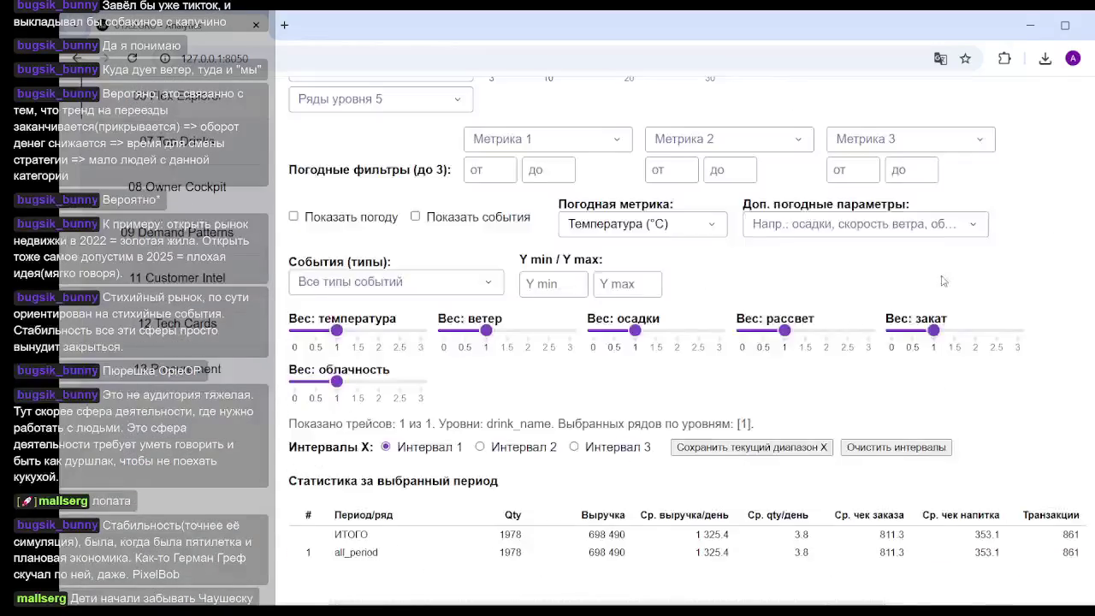
scroll(947, 281, "down", 3)
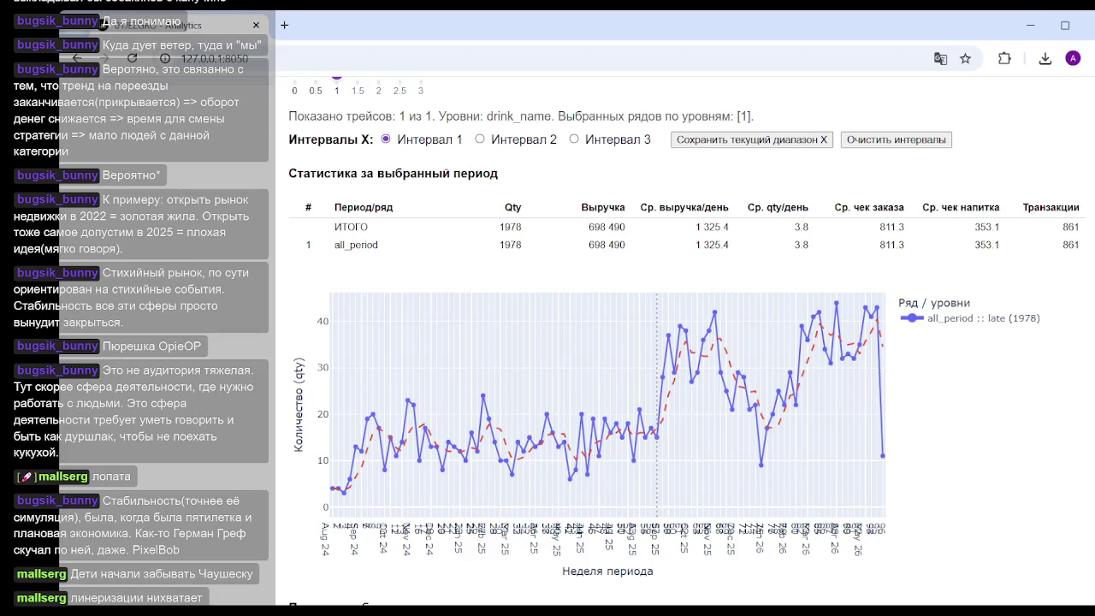
scroll(668, 427, "down", 5)
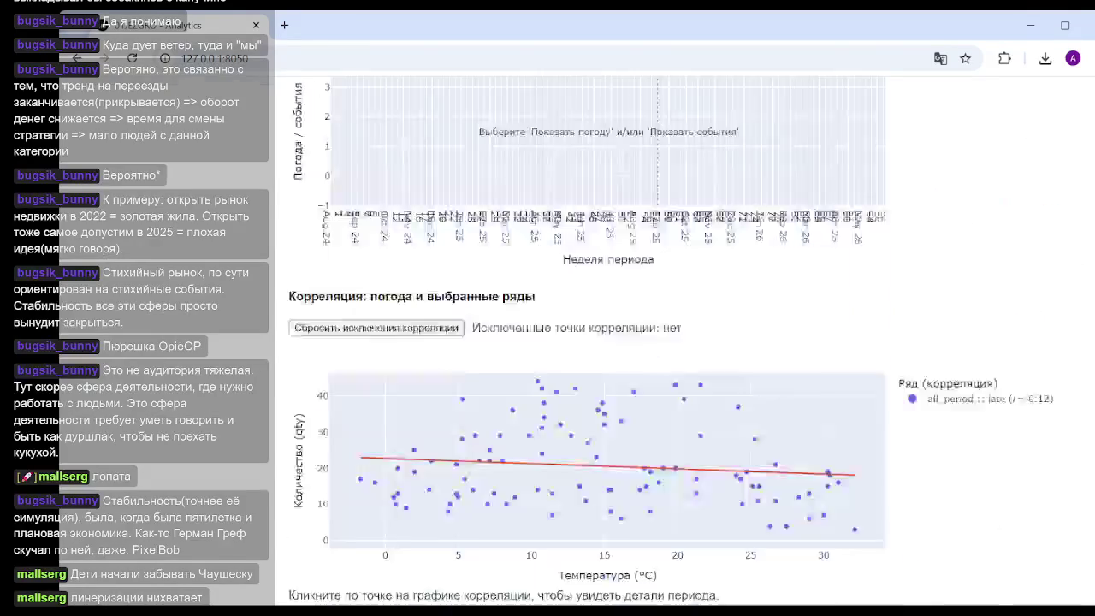
scroll(667, 342, "down", 5)
scroll(667, 342, "up", 10)
scroll(1089, 269, "up", 10)
scroll(1088, 269, "down", 5)
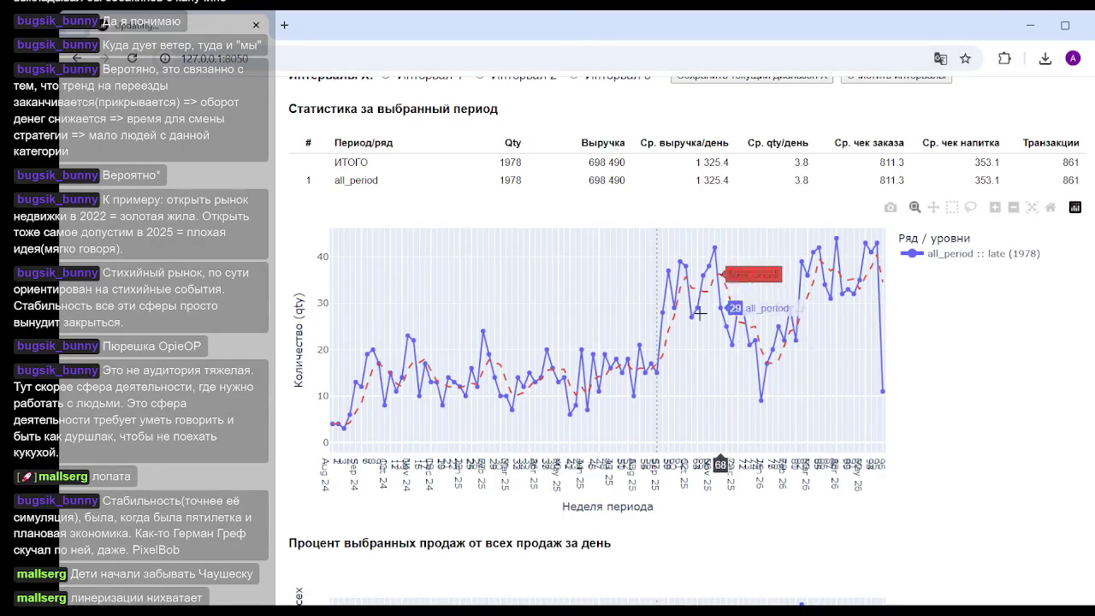
mouse_move(673, 314)
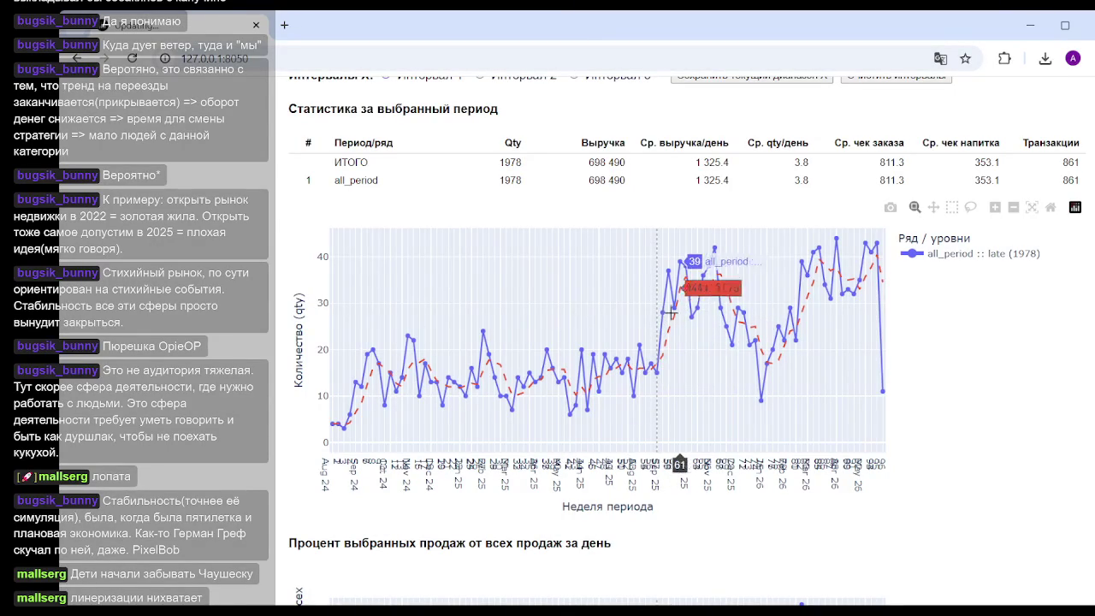
scroll(420, 342, "up", 5)
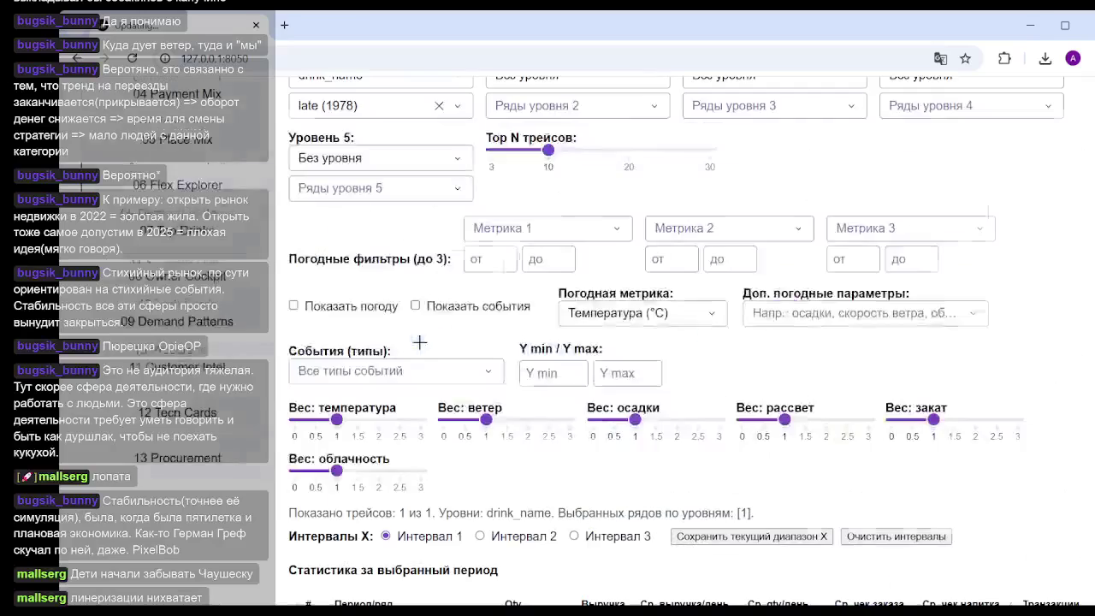
scroll(420, 342, "up", 4)
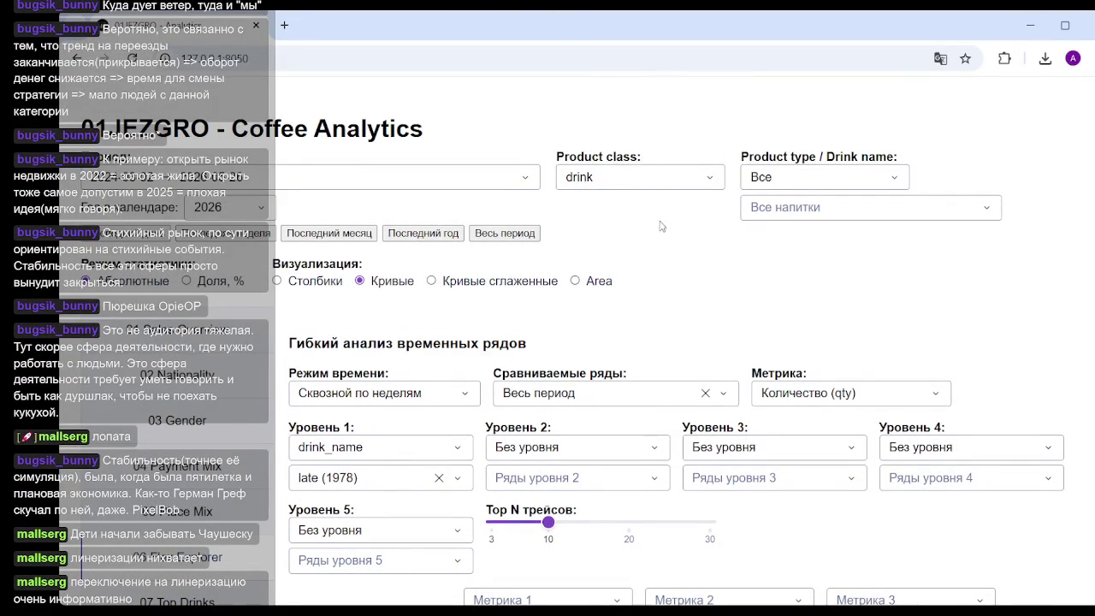
scroll(599, 274, "down", 3)
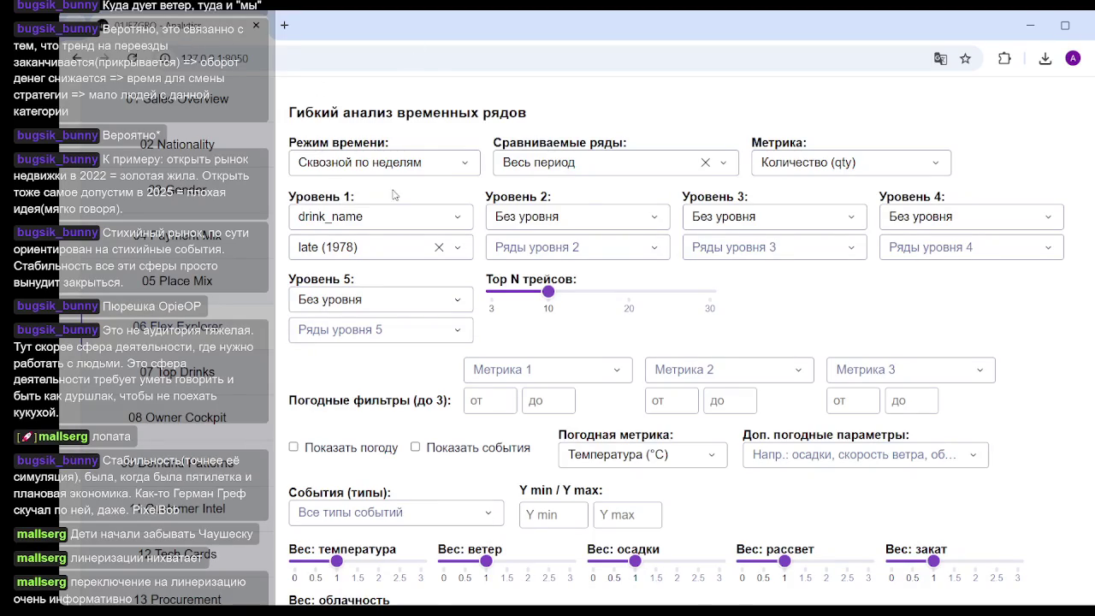
scroll(542, 326, "down", 4)
scroll(531, 359, "down", 3)
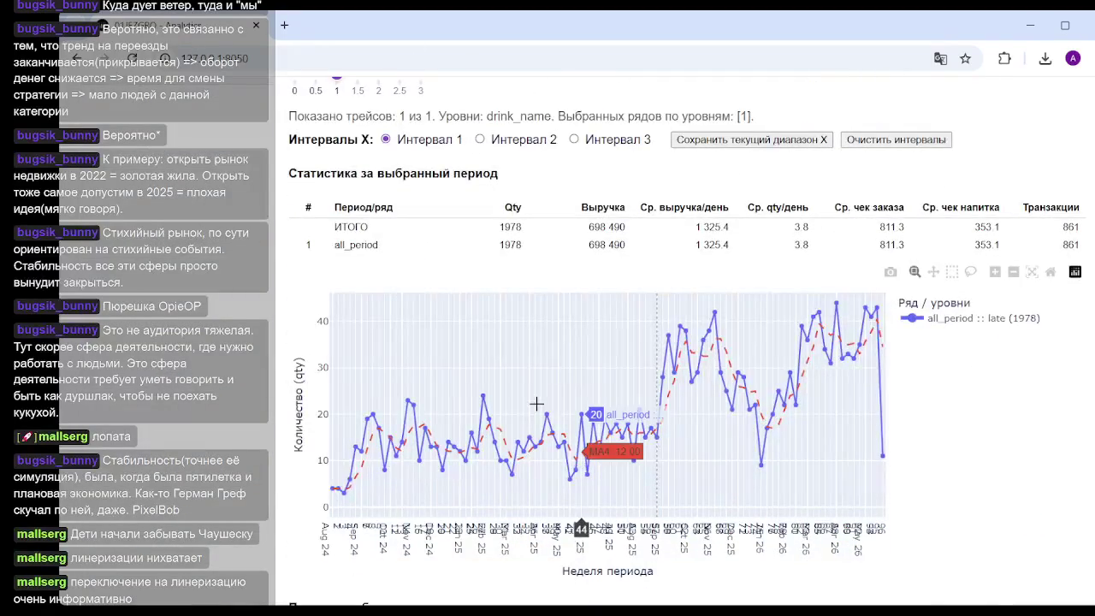